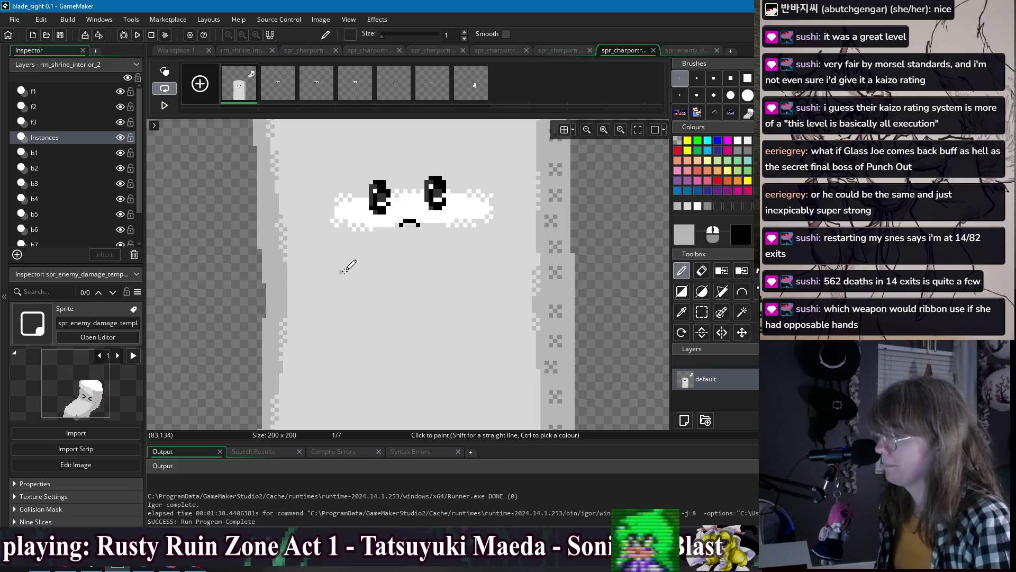
- Paint a darker grey shading pixel on the body's left side below the face, then switch windows
{"action": "left_click", "coordinate": [378, 297]}
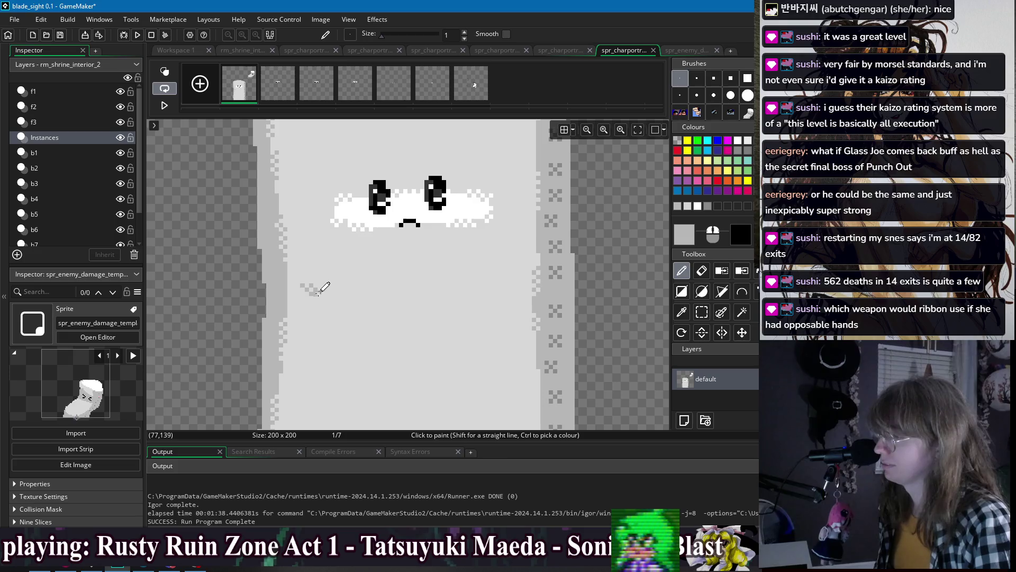
{"action": "scroll", "coordinate": [360, 286], "scroll_direction": "down", "scroll_amount": 1}
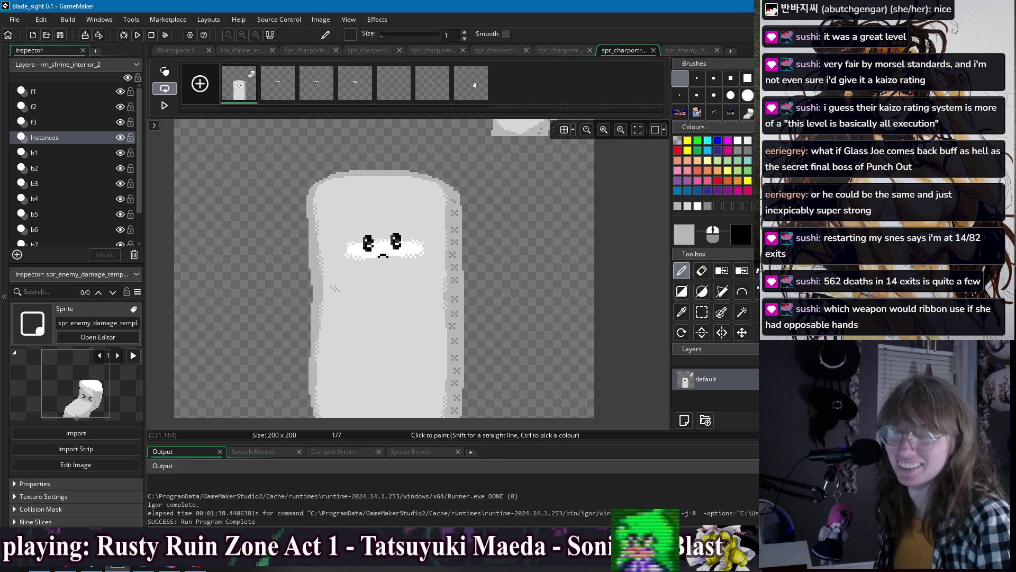
{"action": "key", "text": "alt+Tab"}
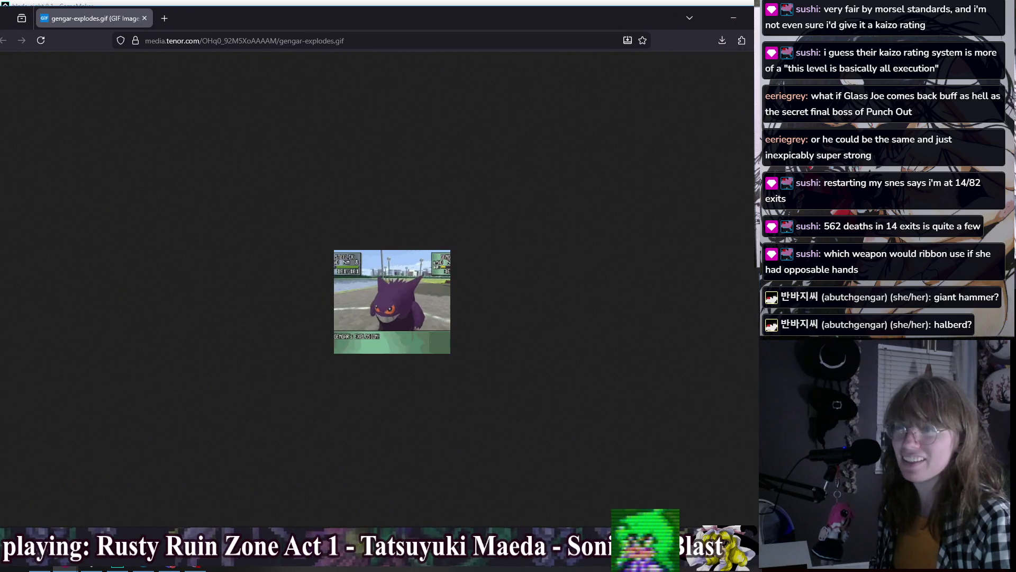
- Enlarge the Gengar explosion GIF in Firefox, then return to GameMaker's sprite editor
{"action": "scroll", "coordinate": [438, 315], "scroll_direction": "up", "scroll_amount": 6}
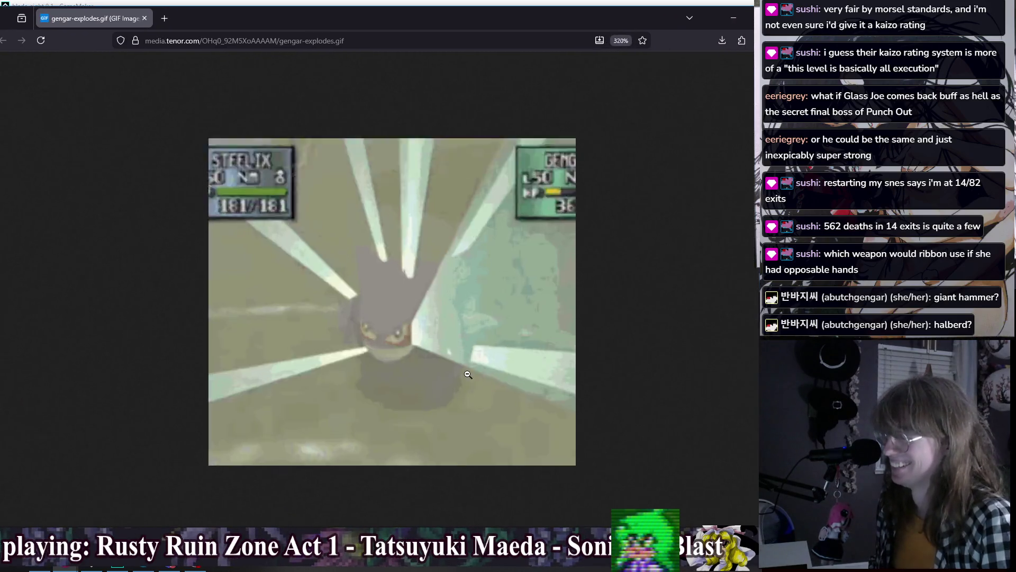
{"action": "scroll", "coordinate": [468, 375], "scroll_direction": "up", "scroll_amount": 1}
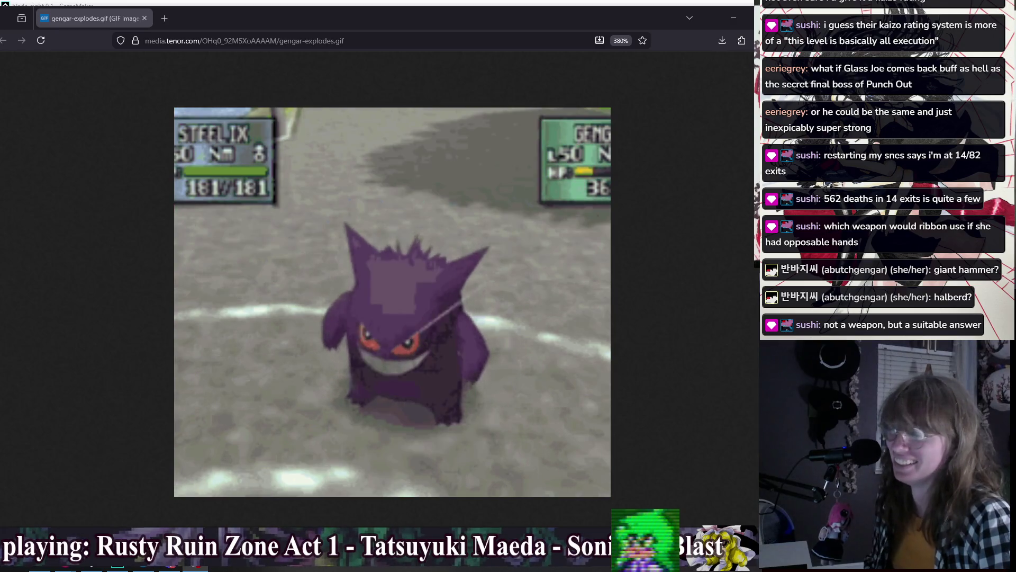
{"action": "left_click", "coordinate": [750, 4]}
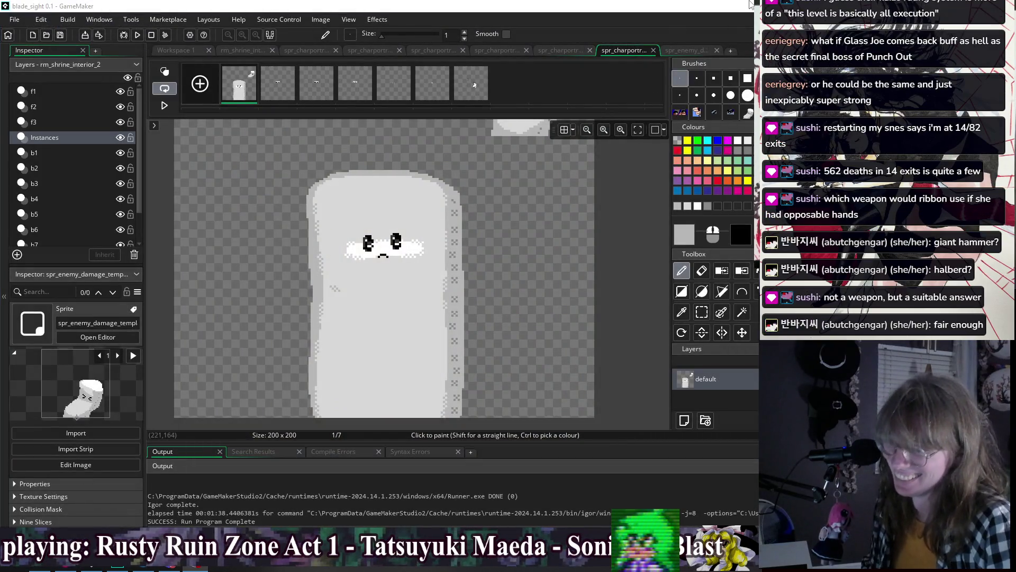
- Focus the sprite editor and zoom around the marshmallow portrait's first frame
{"action": "left_click", "coordinate": [710, 5]}
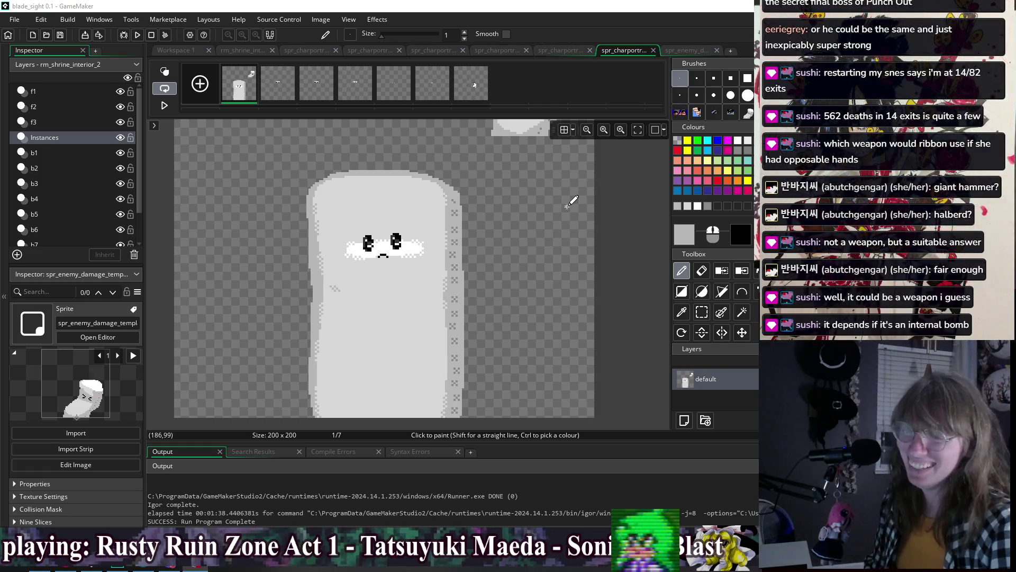
{"action": "scroll", "coordinate": [368, 233], "scroll_direction": "down", "scroll_amount": 1}
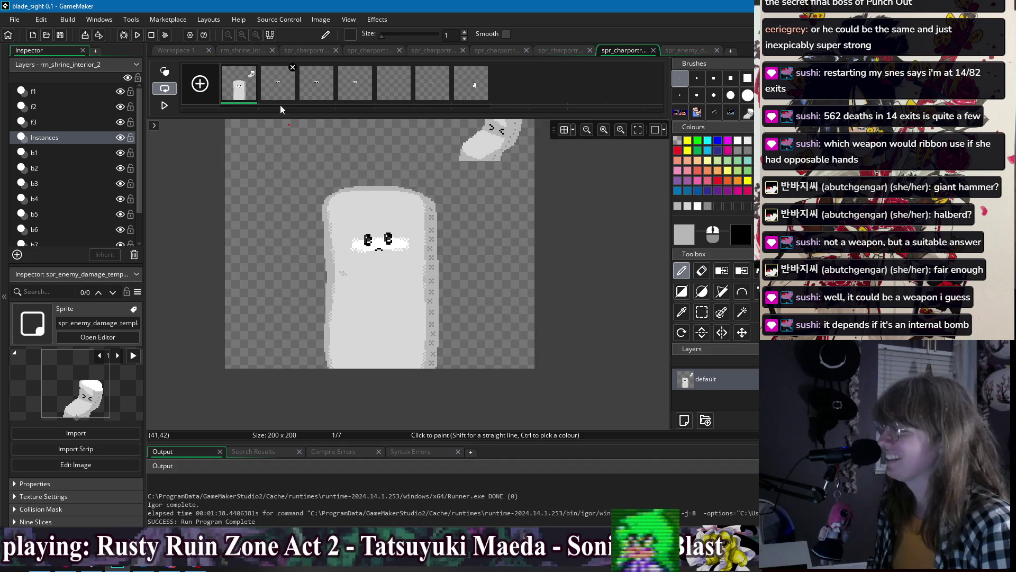
{"action": "scroll", "coordinate": [361, 267], "scroll_direction": "up", "scroll_amount": 2}
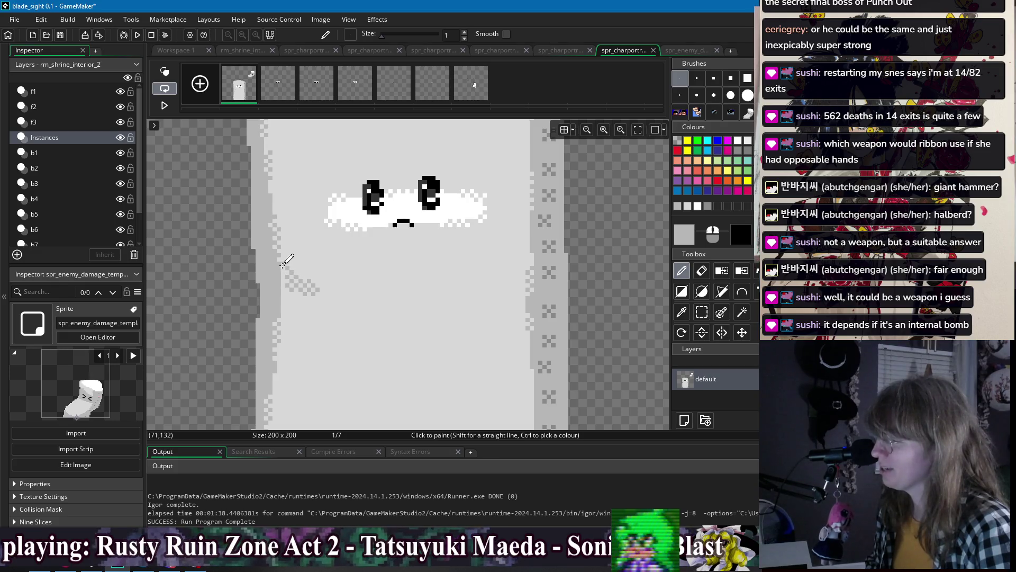
{"action": "scroll", "coordinate": [370, 312], "scroll_direction": "down", "scroll_amount": 1}
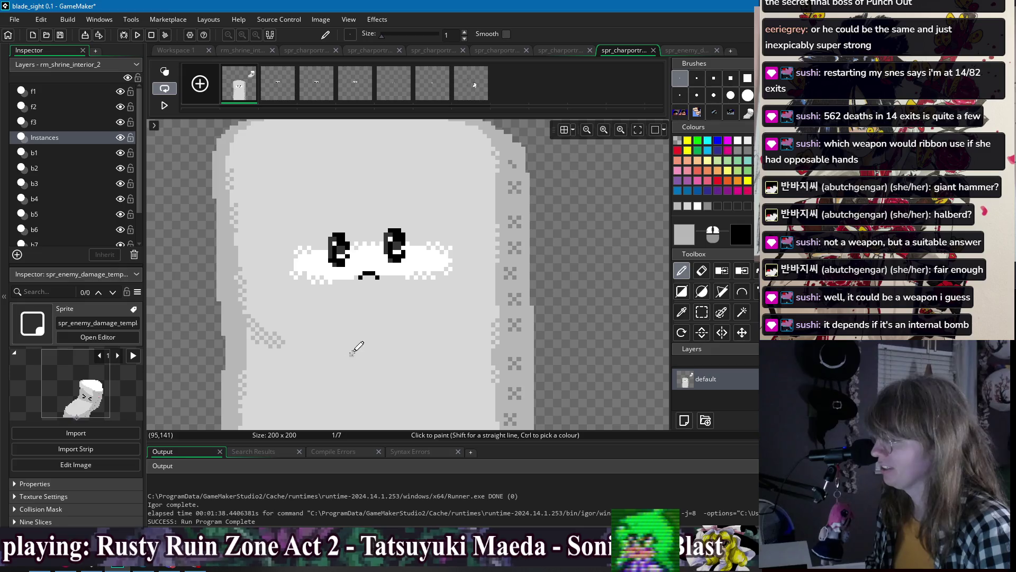
{"action": "scroll", "coordinate": [370, 301], "scroll_direction": "down", "scroll_amount": 1}
{"action": "scroll", "coordinate": [401, 299], "scroll_direction": "down", "scroll_amount": 1}
{"action": "scroll", "coordinate": [391, 280], "scroll_direction": "up", "scroll_amount": 3}
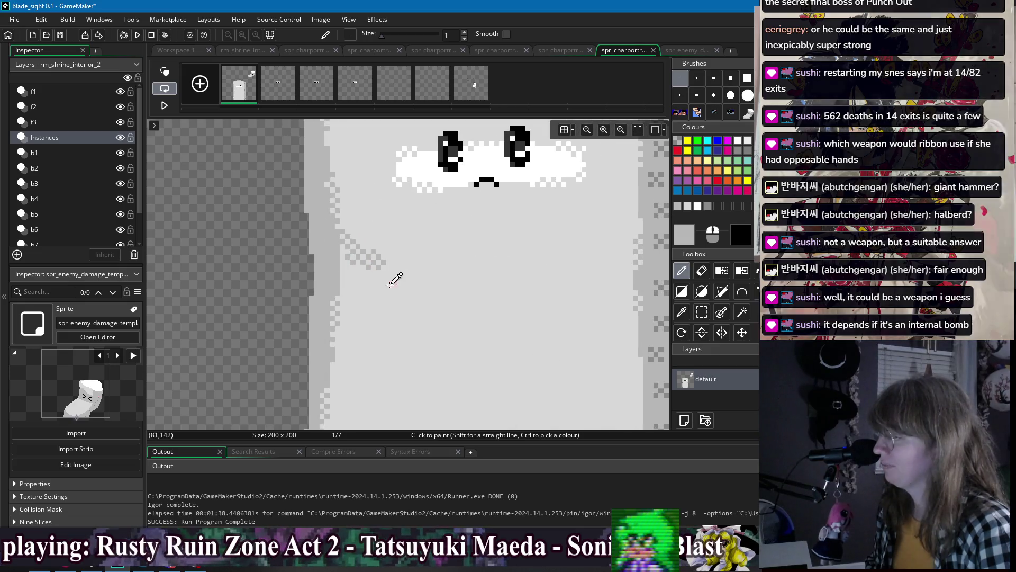
{"action": "scroll", "coordinate": [349, 276], "scroll_direction": "down", "scroll_amount": 3}
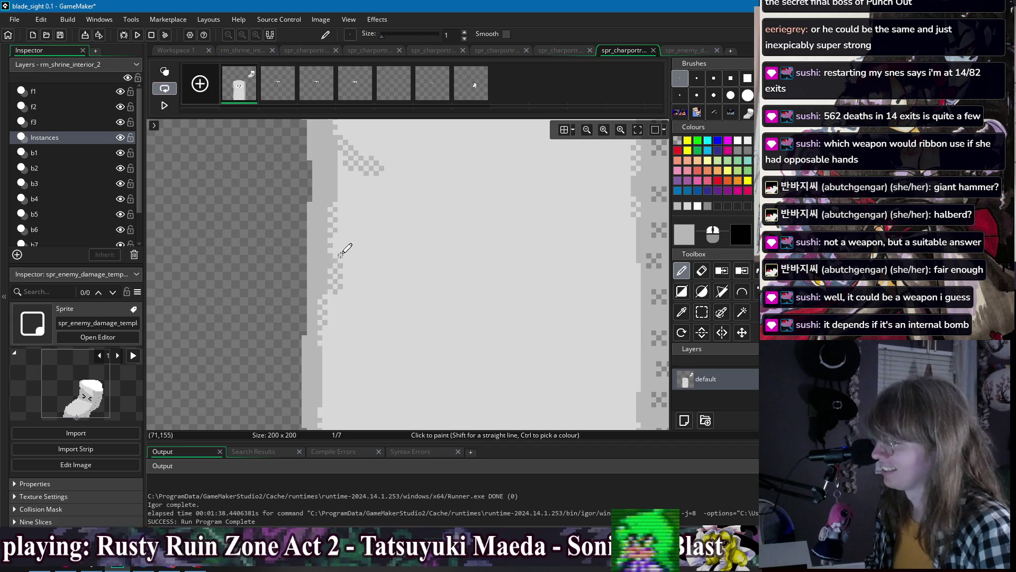
{"action": "scroll", "coordinate": [442, 193], "scroll_direction": "down", "scroll_amount": 3}
{"action": "scroll", "coordinate": [431, 238], "scroll_direction": "up", "scroll_amount": 3}
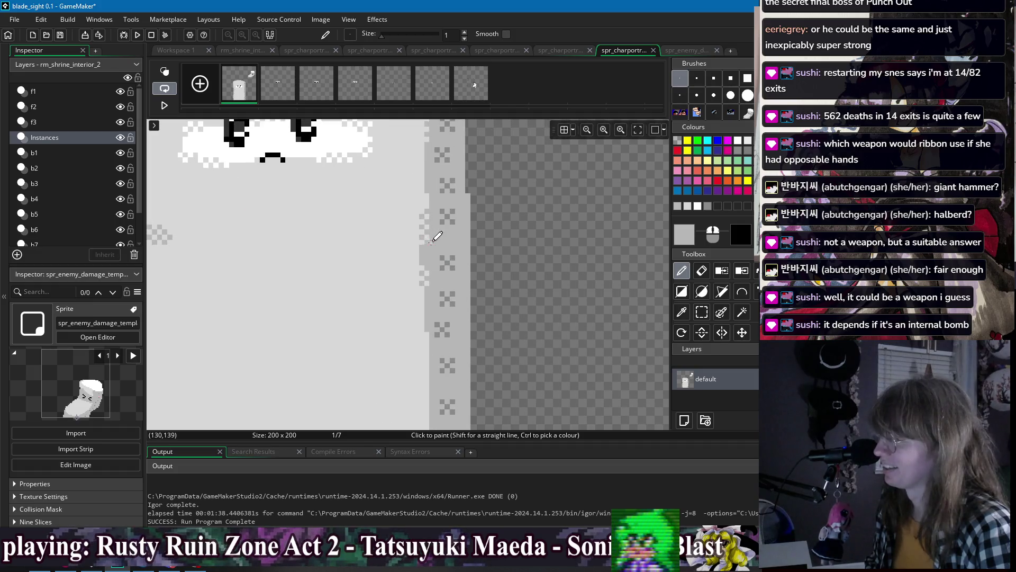
{"action": "scroll", "coordinate": [434, 249], "scroll_direction": "up", "scroll_amount": 1}
{"action": "scroll", "coordinate": [450, 270], "scroll_direction": "down", "scroll_amount": 2}
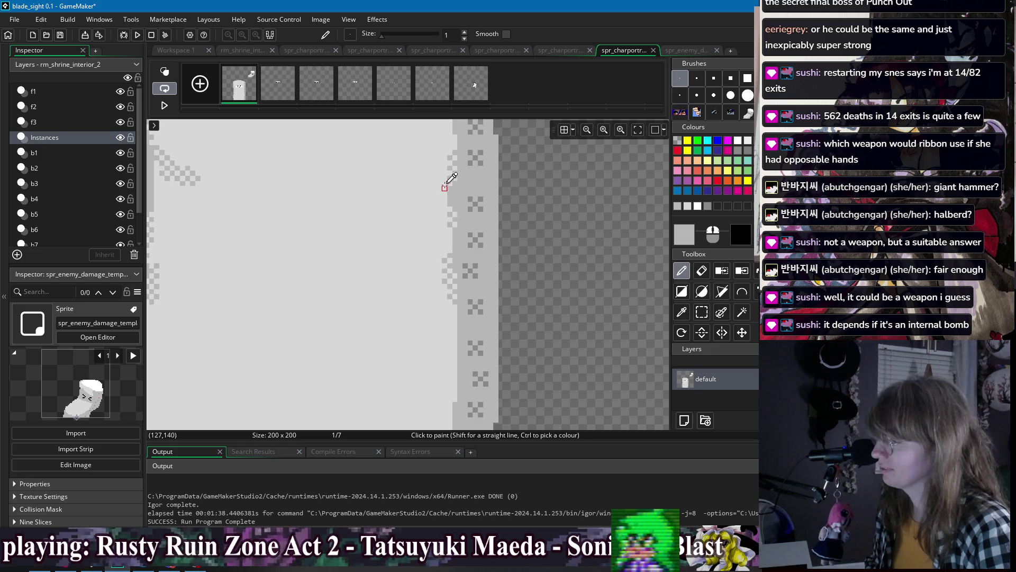
- Draw a straight horizontal grey line across the marshmallow body below its face
{"action": "scroll", "coordinate": [497, 328], "scroll_direction": "down", "scroll_amount": 4}
{"action": "scroll", "coordinate": [514, 350], "scroll_direction": "down", "scroll_amount": 3}
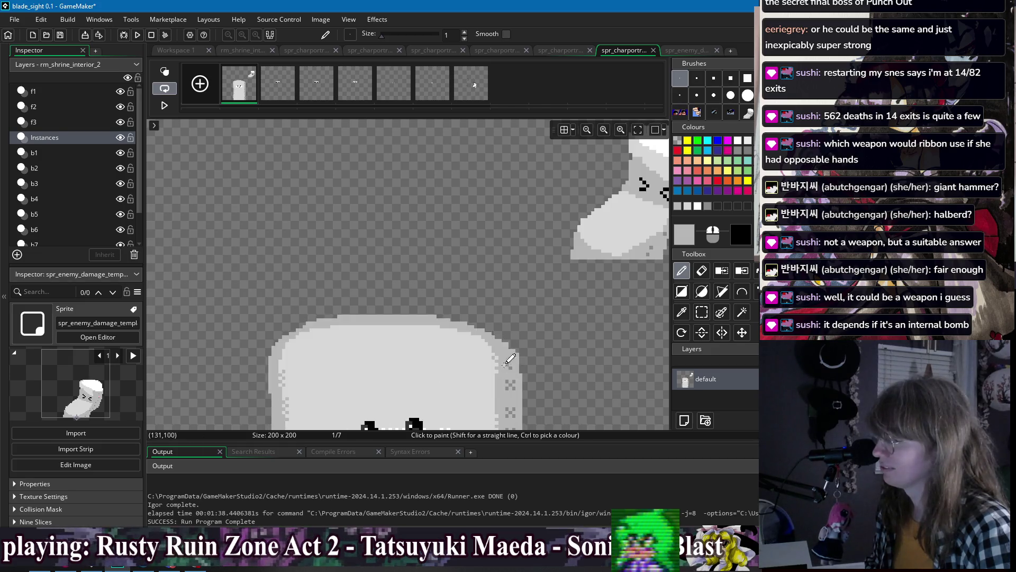
{"action": "scroll", "coordinate": [488, 349], "scroll_direction": "up", "scroll_amount": 2}
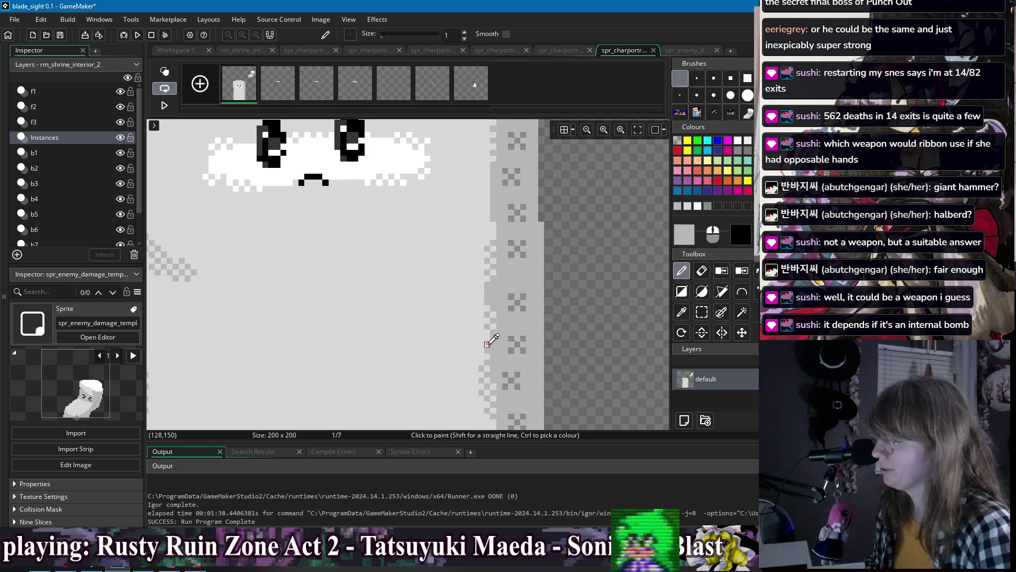
{"action": "scroll", "coordinate": [488, 343], "scroll_direction": "up", "scroll_amount": 2}
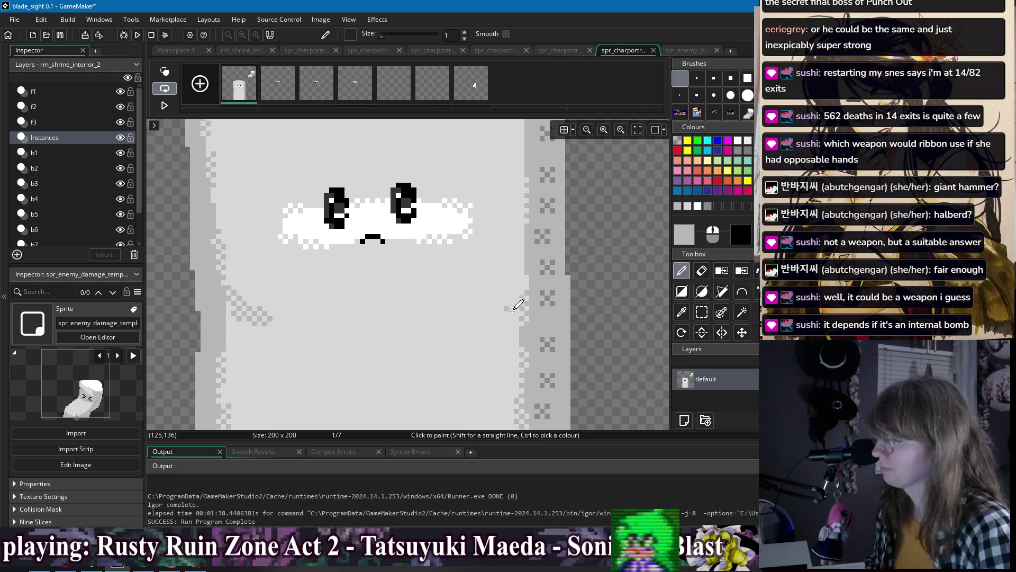
{"action": "scroll", "coordinate": [325, 312], "scroll_direction": "down", "scroll_amount": 2}
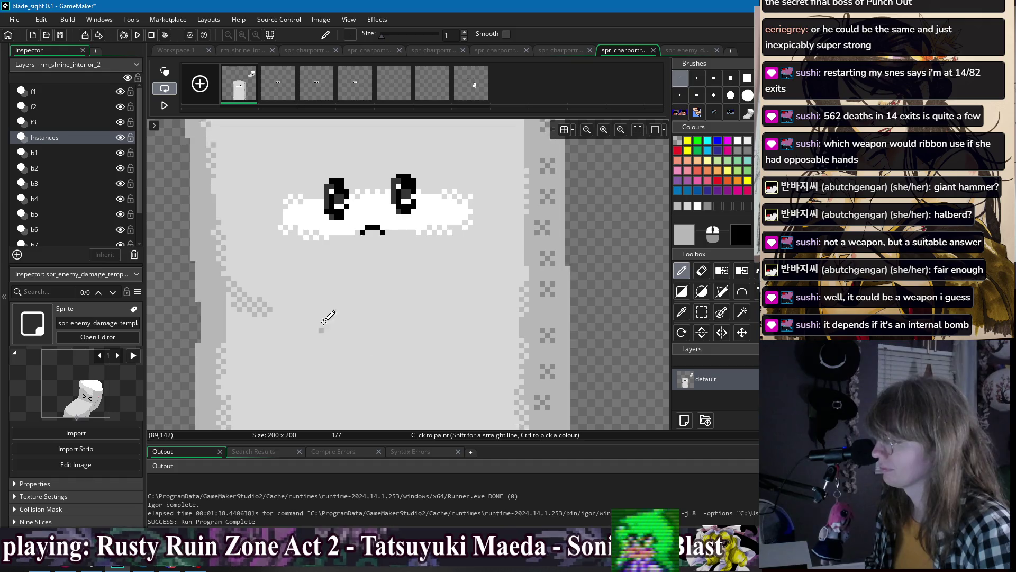
{"action": "left_click", "coordinate": [309, 296]}
{"action": "left_click", "coordinate": [434, 296], "text": "shift"}
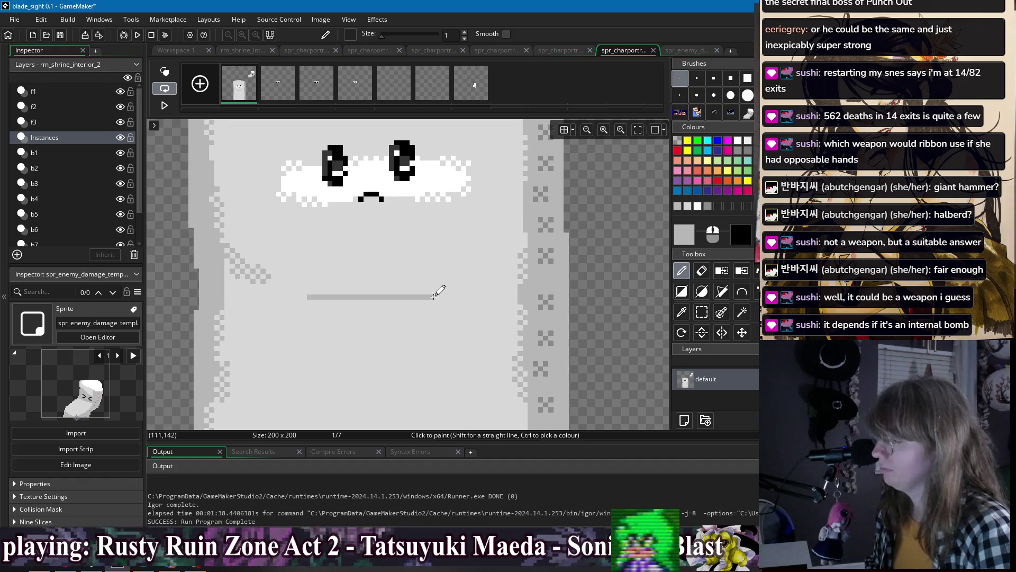
- Undo the straight line and freehand two grey crease strokes across the body's middle
{"action": "scroll", "coordinate": [488, 277], "scroll_direction": "down", "scroll_amount": 3}
{"action": "scroll", "coordinate": [485, 273], "scroll_direction": "up", "scroll_amount": 3}
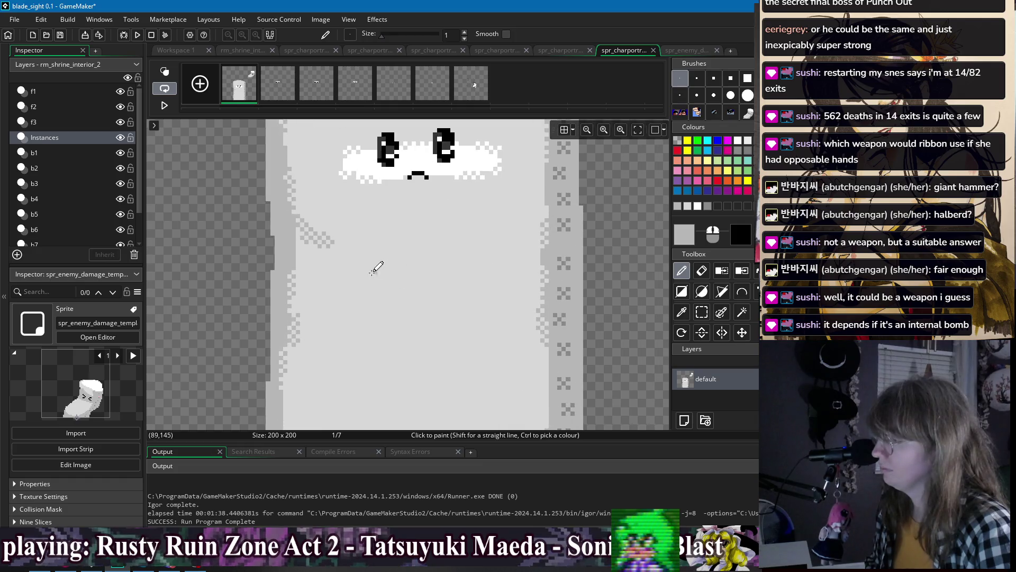
{"action": "key", "text": "ctrl+z"}
{"action": "left_click_drag", "start_coordinate": [362, 262], "coordinate": [498, 258]}
{"action": "left_click", "coordinate": [443, 267]}
{"action": "left_click_drag", "start_coordinate": [356, 276], "coordinate": [481, 267]}
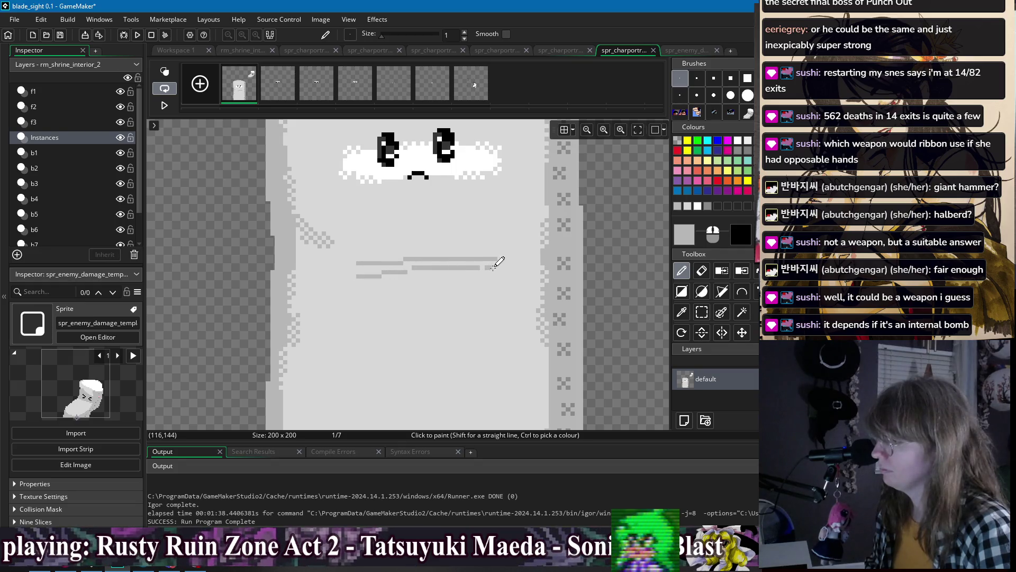
- Add checkerboard dither pixels above and below the crease edges
{"action": "scroll", "coordinate": [537, 276], "scroll_direction": "down", "scroll_amount": 2}
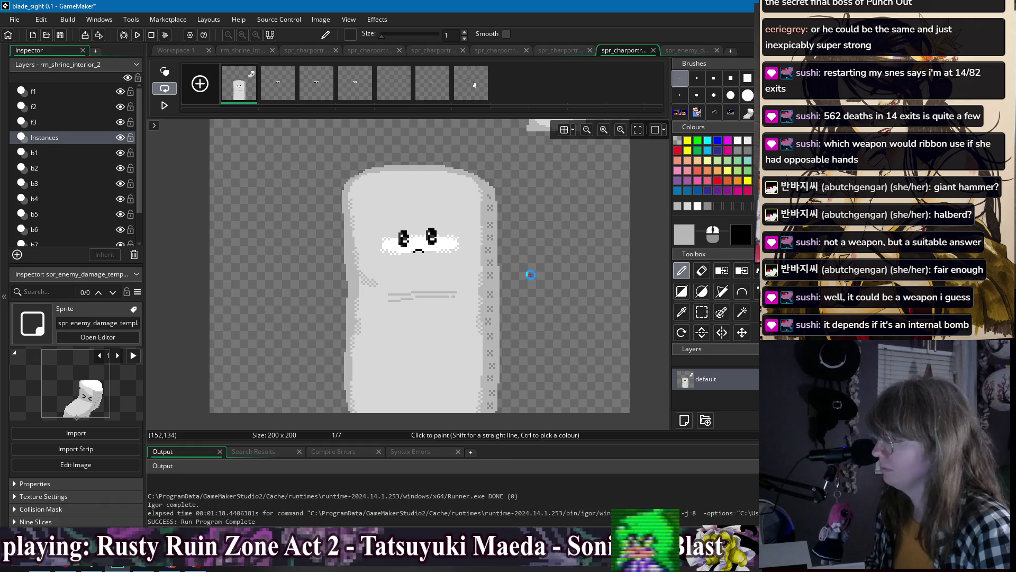
{"action": "scroll", "coordinate": [532, 274], "scroll_direction": "up", "scroll_amount": 2}
{"action": "scroll", "coordinate": [390, 281], "scroll_direction": "up", "scroll_amount": 2}
{"action": "left_click", "coordinate": [372, 280]}
{"action": "left_click", "coordinate": [363, 288]}
{"action": "left_click", "coordinate": [356, 280]}
{"action": "left_click", "coordinate": [379, 287]}
{"action": "left_click", "coordinate": [386, 280]}
{"action": "left_click", "coordinate": [349, 287]}
{"action": "left_click", "coordinate": [379, 272]}
{"action": "left_click", "coordinate": [364, 273]}
- Dither below the crease's left end, replacing a misplaced pixel one cell further right
{"action": "left_click_drag", "start_coordinate": [424, 277], "coordinate": [332, 291]}
{"action": "left_click", "coordinate": [309, 296]}
{"action": "left_click", "coordinate": [325, 295]}
{"action": "key", "text": "ctrl+z"}
{"action": "left_click", "coordinate": [525, 280]}
- Checker-dither the right end of the crease
{"action": "left_click", "coordinate": [556, 279]}
{"action": "left_click", "coordinate": [564, 271]}
{"action": "left_click", "coordinate": [572, 279]}
{"action": "left_click", "coordinate": [579, 271]}
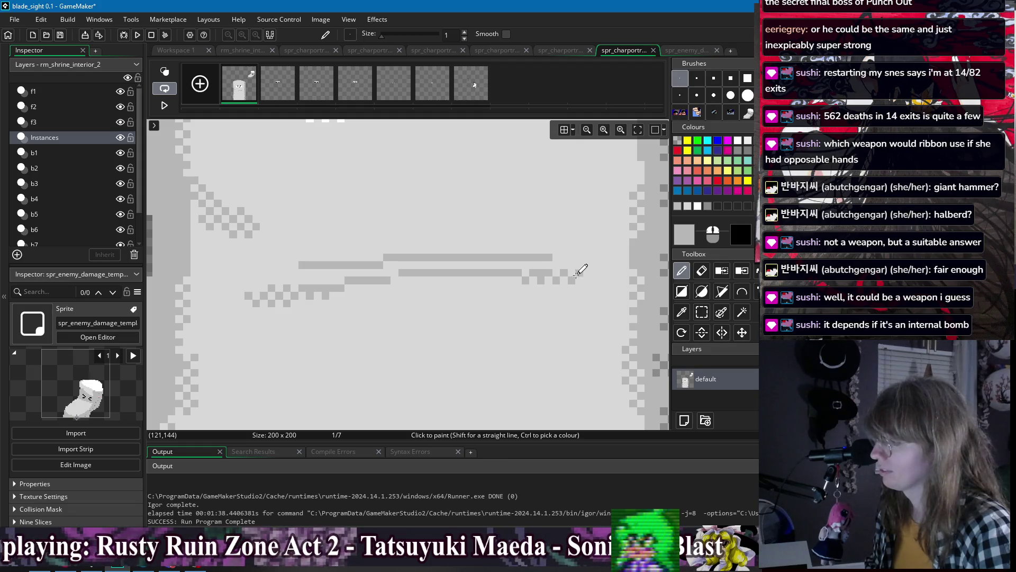
{"action": "scroll", "coordinate": [577, 259], "scroll_direction": "down", "scroll_amount": 5}
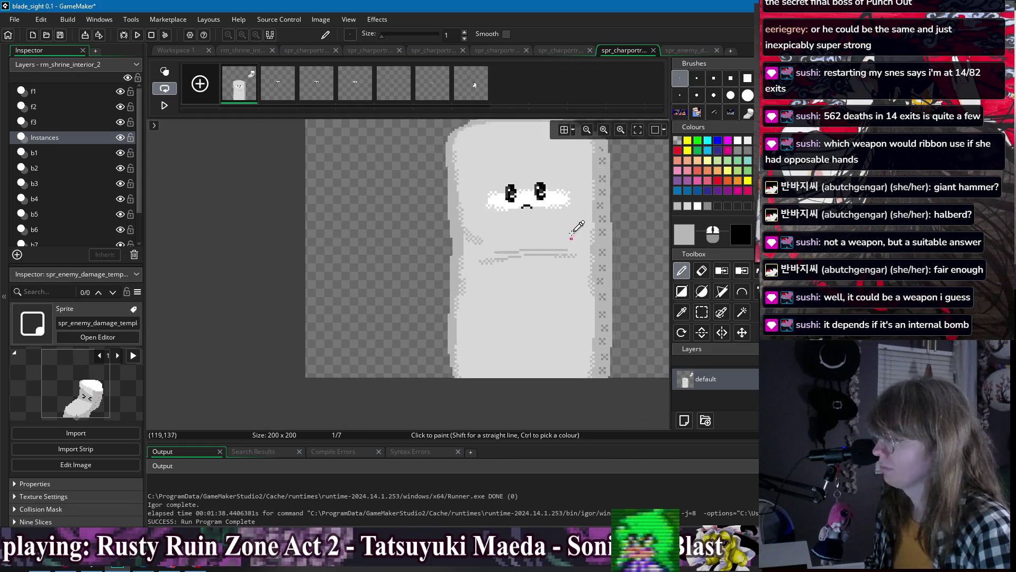
{"action": "scroll", "coordinate": [555, 228], "scroll_direction": "down", "scroll_amount": 1}
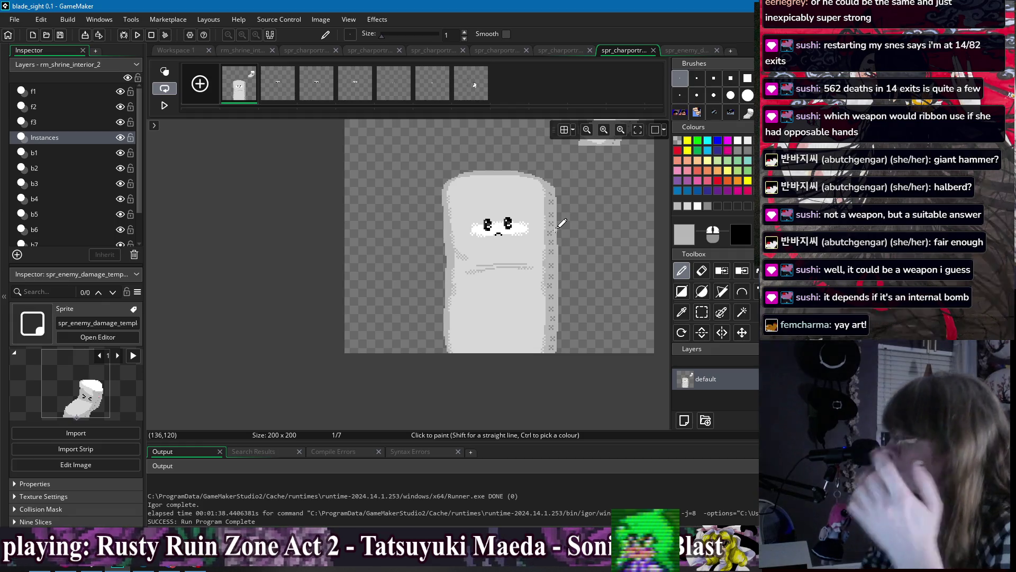
{"action": "scroll", "coordinate": [558, 227], "scroll_direction": "up", "scroll_amount": 2}
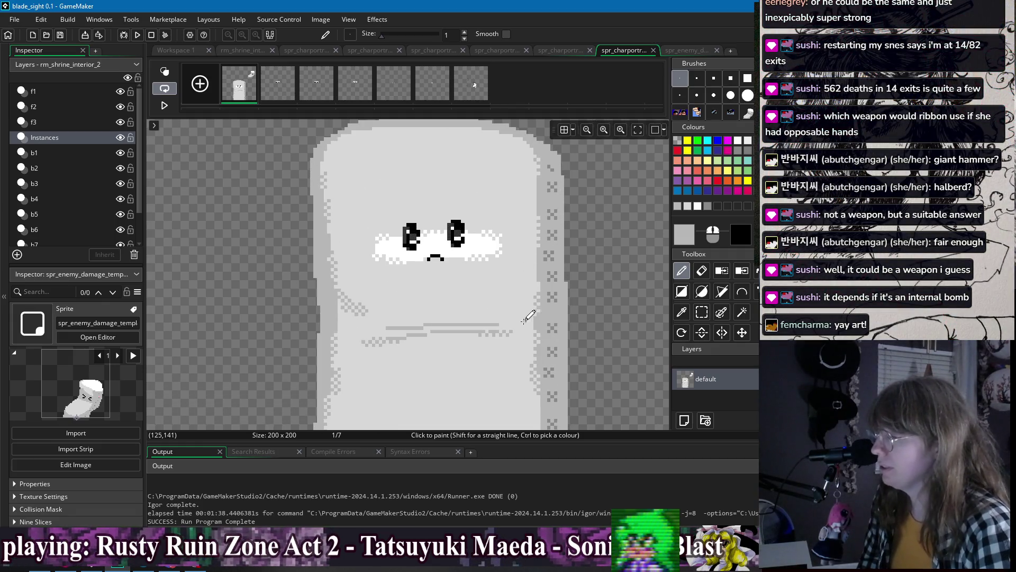
{"action": "scroll", "coordinate": [527, 318], "scroll_direction": "up", "scroll_amount": 1}
- Add a short grey stroke at the crease's right end
{"action": "mouse_move", "coordinate": [523, 324]}
{"action": "left_mouse_down"}
{"action": "mouse_move", "coordinate": [499, 332]}
{"action": "mouse_move", "coordinate": [542, 328]}
{"action": "left_mouse_up"}
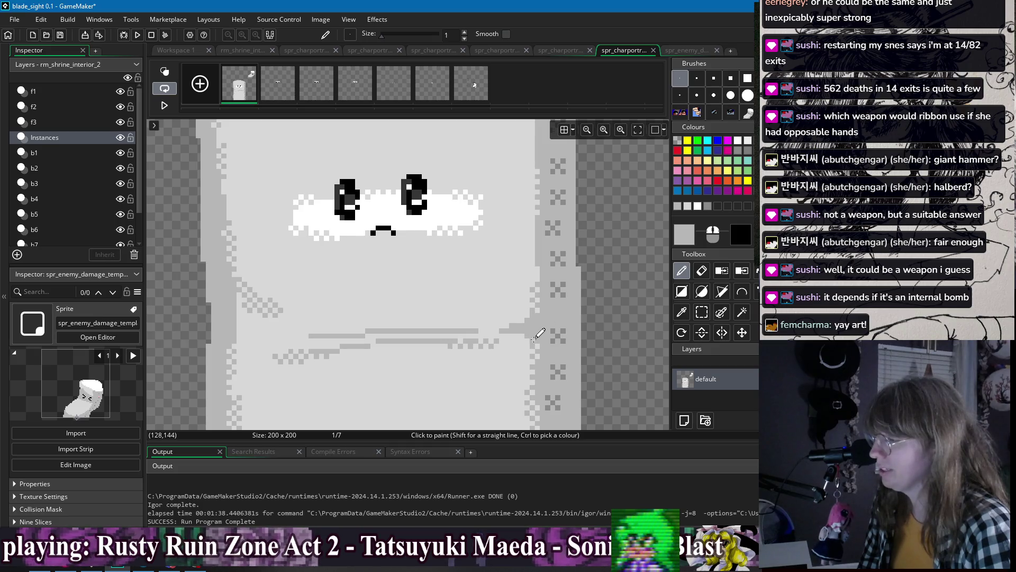
{"action": "scroll", "coordinate": [530, 332], "scroll_direction": "down", "scroll_amount": 3}
{"action": "scroll", "coordinate": [461, 305], "scroll_direction": "up", "scroll_amount": 2}
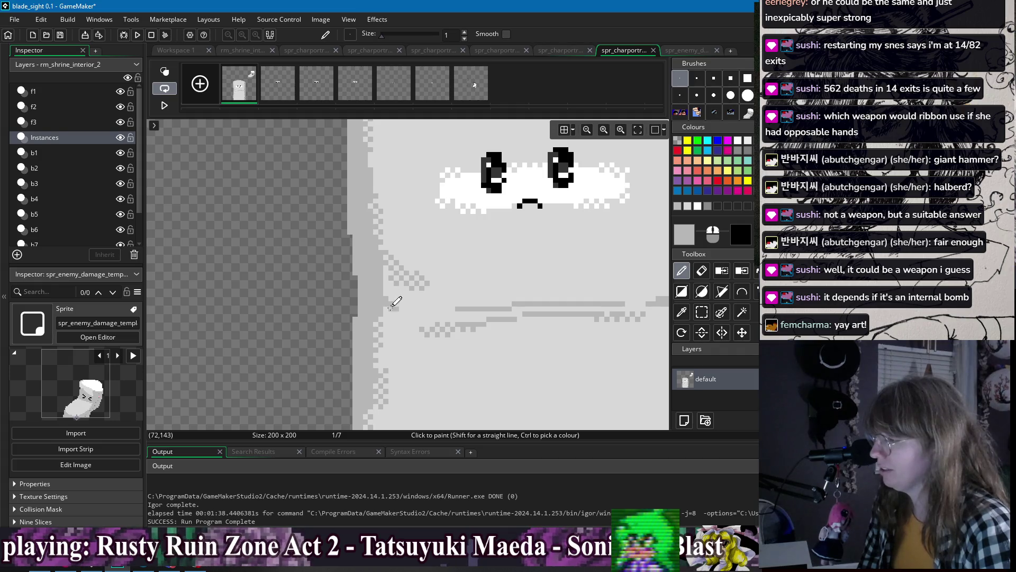
{"action": "scroll", "coordinate": [453, 290], "scroll_direction": "down", "scroll_amount": 2}
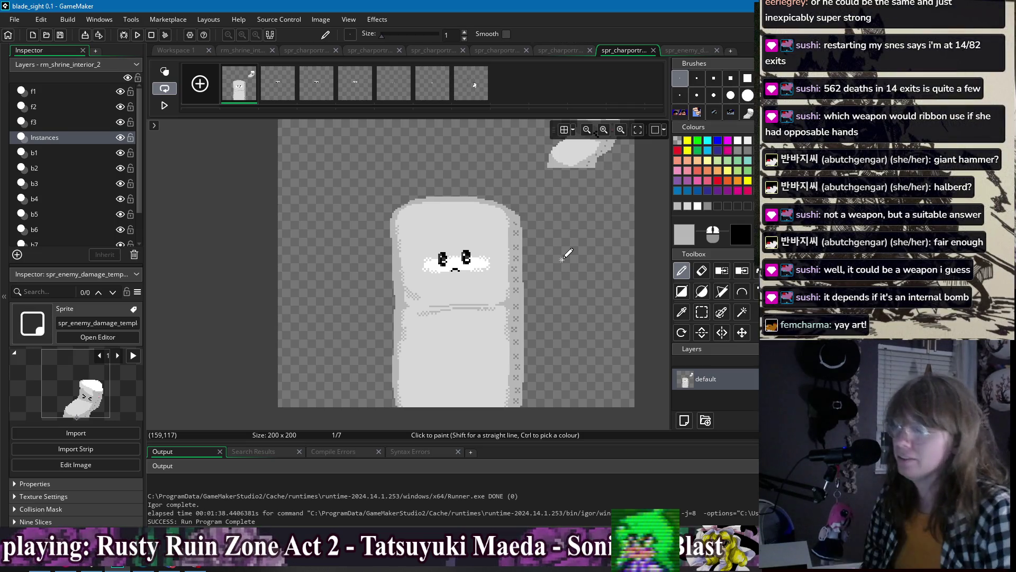
- Paint a light-grey line of pixels along the sprite's top edge
{"action": "scroll", "coordinate": [521, 214], "scroll_direction": "up", "scroll_amount": 3}
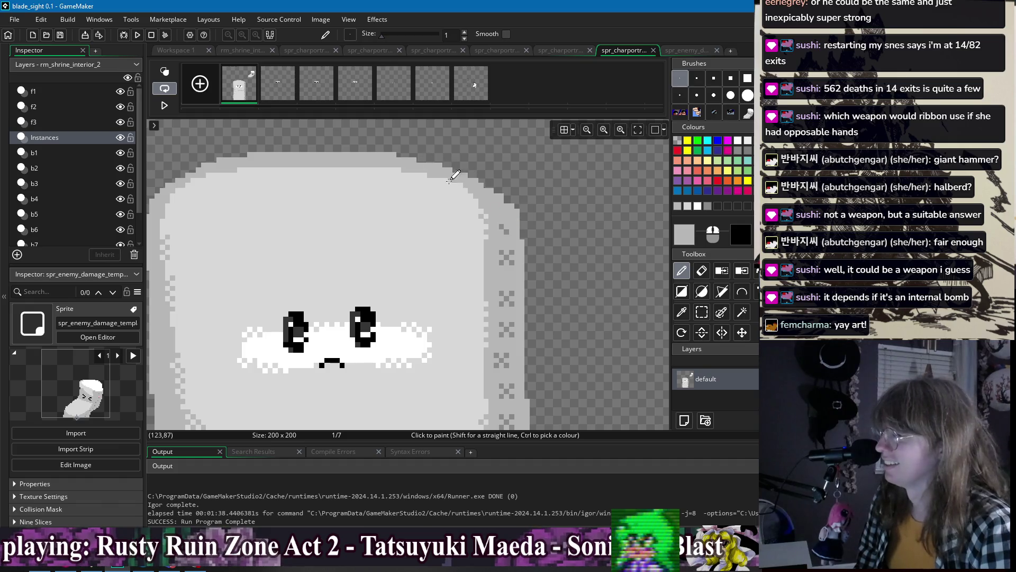
{"action": "left_click", "coordinate": [430, 175]}
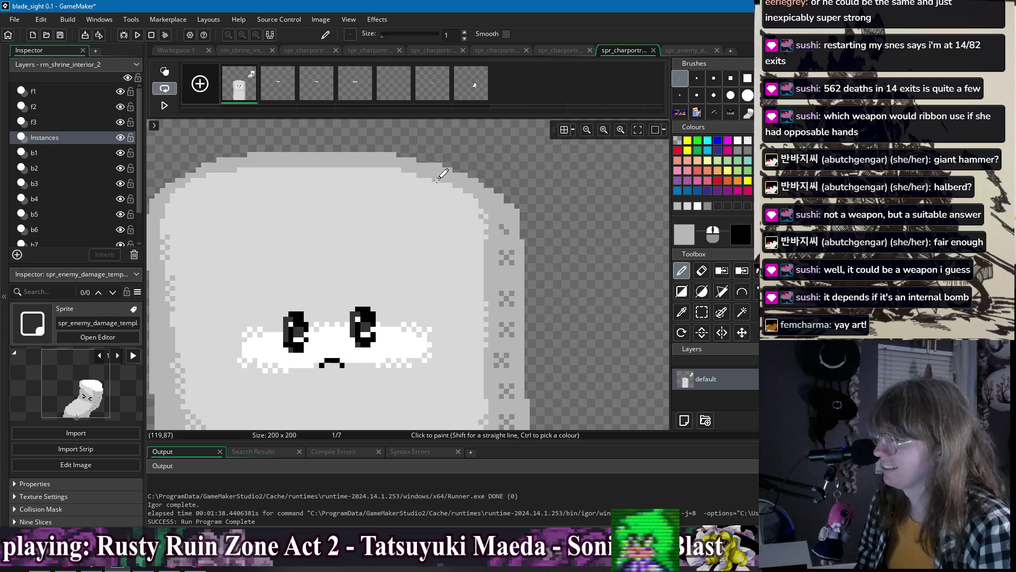
{"action": "scroll", "coordinate": [420, 174], "scroll_direction": "left", "scroll_amount": 2}
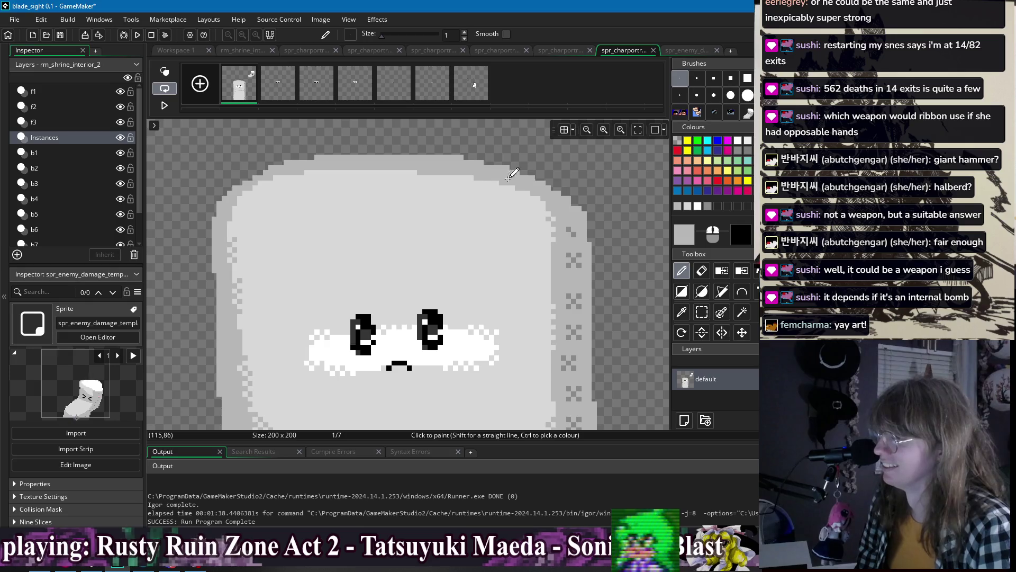
{"action": "scroll", "coordinate": [551, 166], "scroll_direction": "down", "scroll_amount": 2}
{"action": "scroll", "coordinate": [569, 175], "scroll_direction": "right", "scroll_amount": 1}
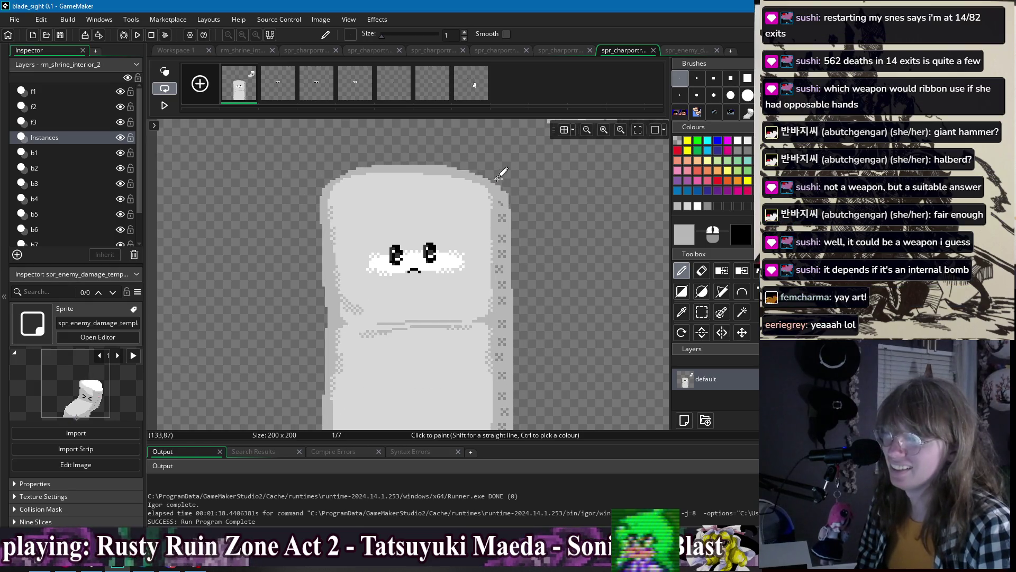
{"action": "scroll", "coordinate": [503, 170], "scroll_direction": "up", "scroll_amount": 2}
{"action": "left_click_drag", "start_coordinate": [240, 186], "coordinate": [271, 174]}
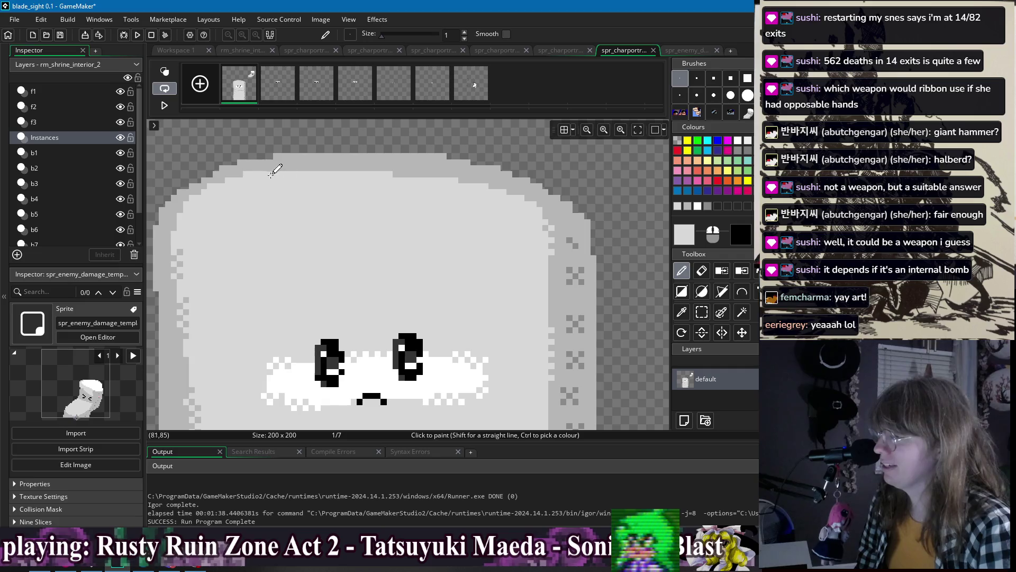
{"action": "left_click_drag", "start_coordinate": [382, 170], "coordinate": [458, 175]}
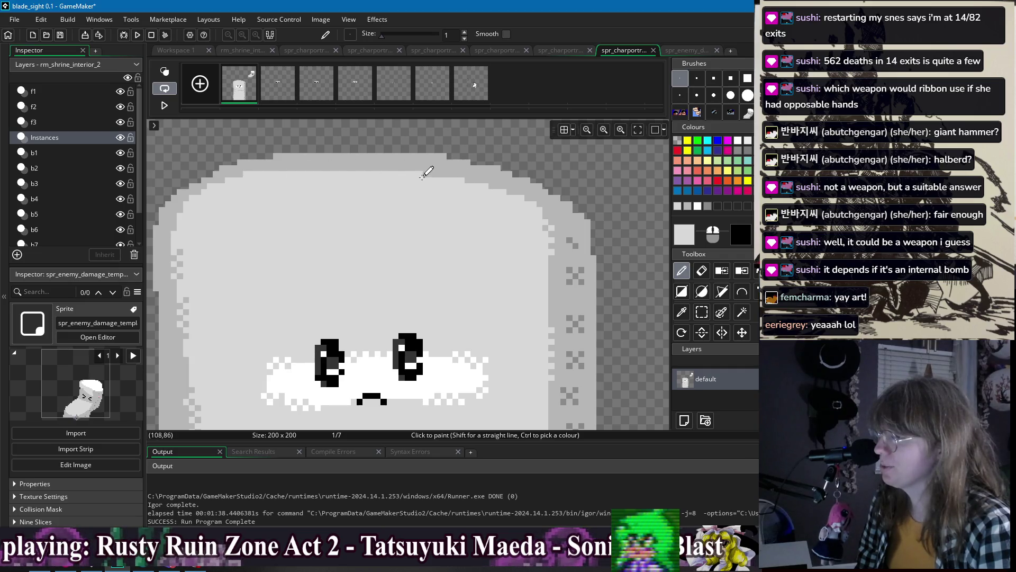
{"action": "left_click_drag", "start_coordinate": [294, 170], "coordinate": [382, 169]}
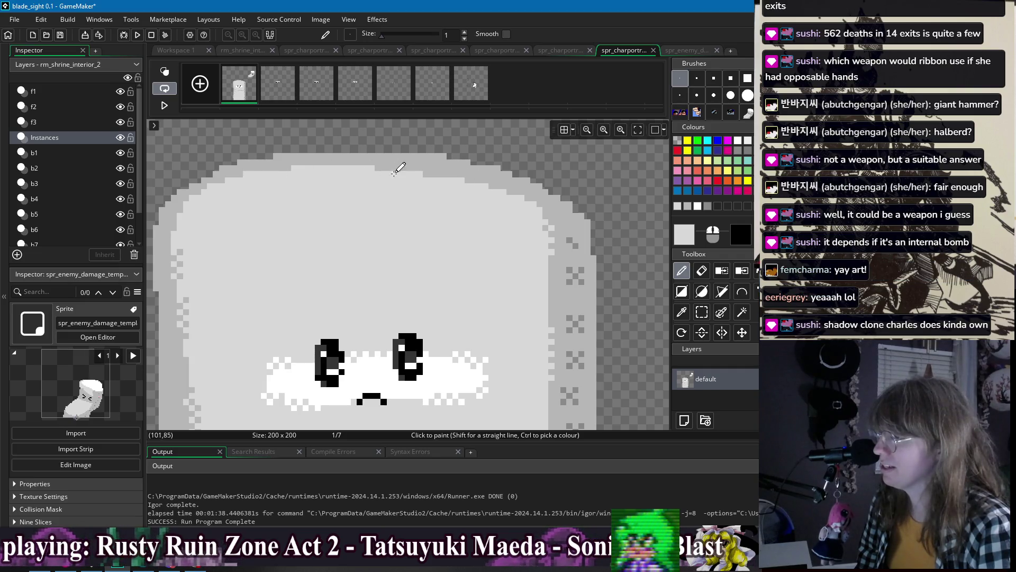
- Paint a white highlight stroke along the marshmallow's top
{"action": "scroll", "coordinate": [499, 230], "scroll_direction": "down", "scroll_amount": 1}
{"action": "scroll", "coordinate": [499, 230], "scroll_direction": "down", "scroll_amount": 1}
{"action": "scroll", "coordinate": [537, 220], "scroll_direction": "down", "scroll_amount": 1}
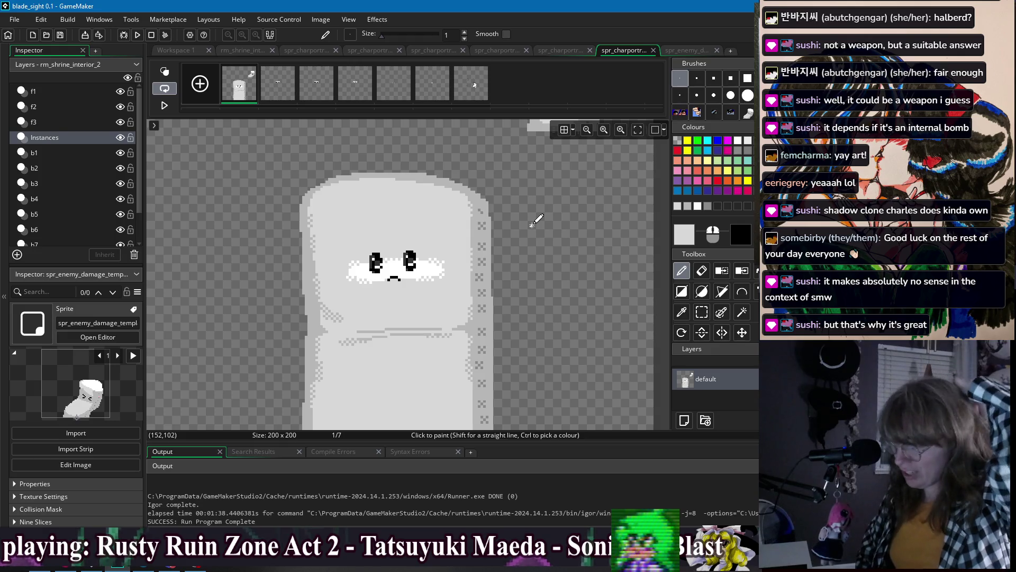
{"action": "scroll", "coordinate": [352, 175], "scroll_direction": "up", "scroll_amount": 3}
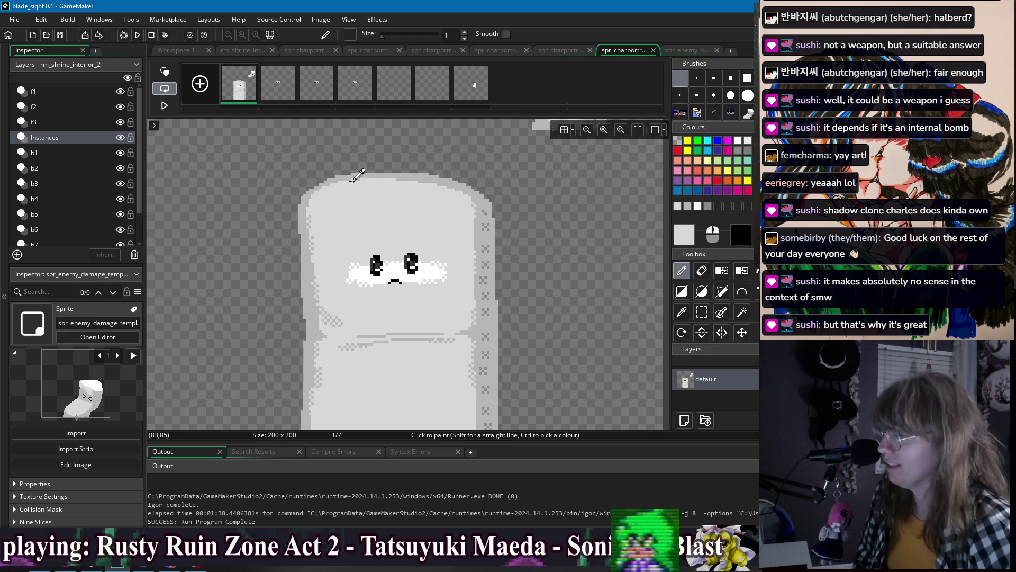
{"action": "scroll", "coordinate": [589, 228], "scroll_direction": "down", "scroll_amount": 5}
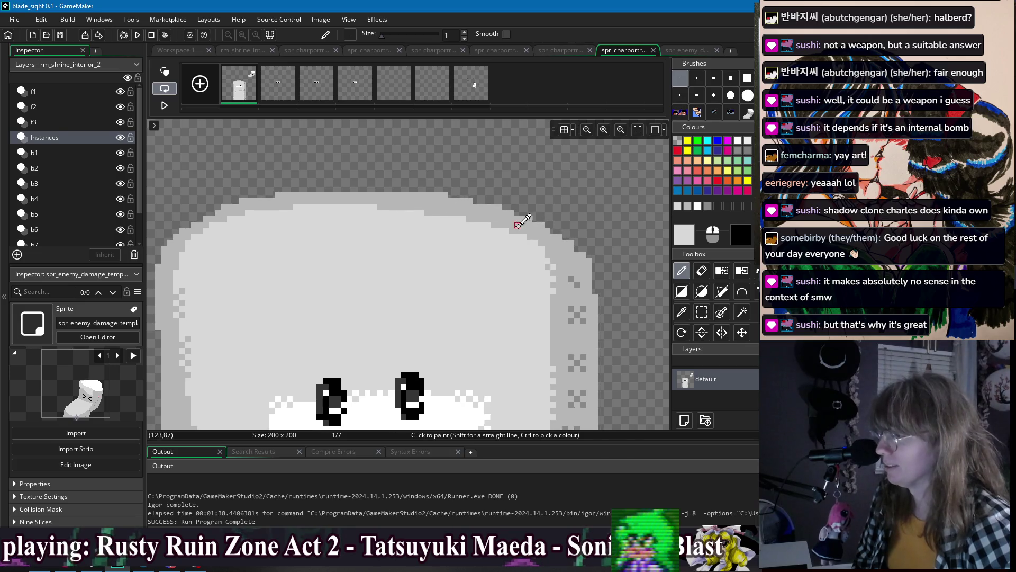
{"action": "scroll", "coordinate": [502, 330], "scroll_direction": "down", "scroll_amount": 1}
{"action": "scroll", "coordinate": [370, 296], "scroll_direction": "up", "scroll_amount": 3}
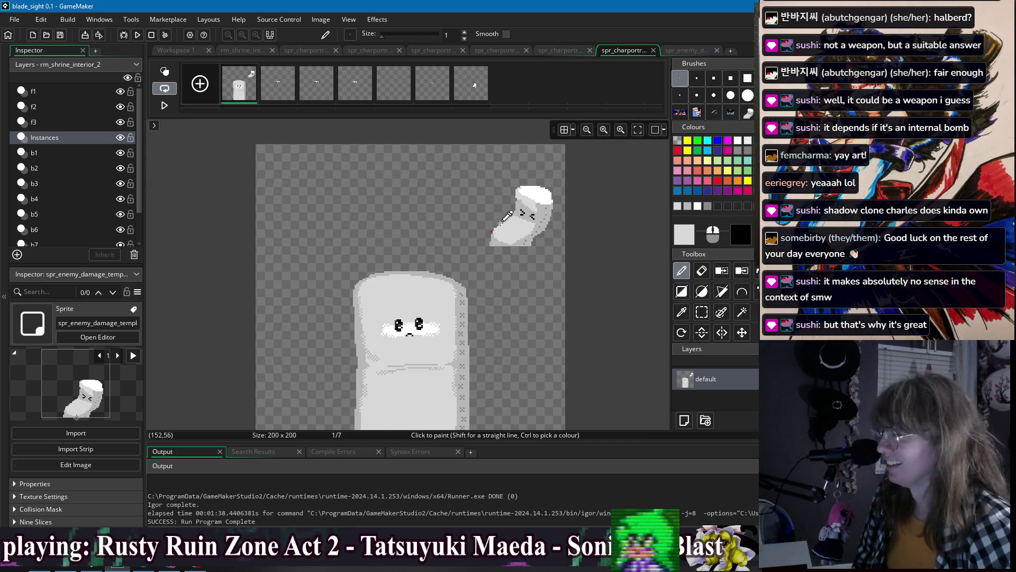
{"action": "scroll", "coordinate": [338, 243], "scroll_direction": "up", "scroll_amount": 4}
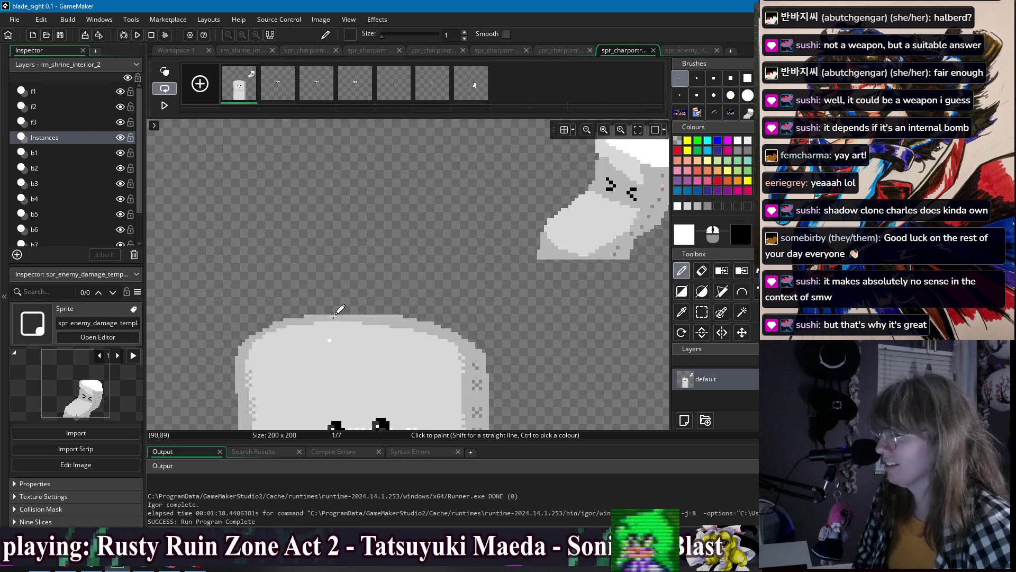
{"action": "mouse_move", "coordinate": [253, 218]}
{"action": "left_mouse_down"}
{"action": "mouse_move", "coordinate": [422, 200]}
{"action": "mouse_move", "coordinate": [531, 212]}
{"action": "mouse_move", "coordinate": [329, 204]}
{"action": "left_mouse_up"}
- Dot alternating white pixels into the gaps along the top edge
{"action": "scroll", "coordinate": [424, 217], "scroll_direction": "down", "scroll_amount": 3}
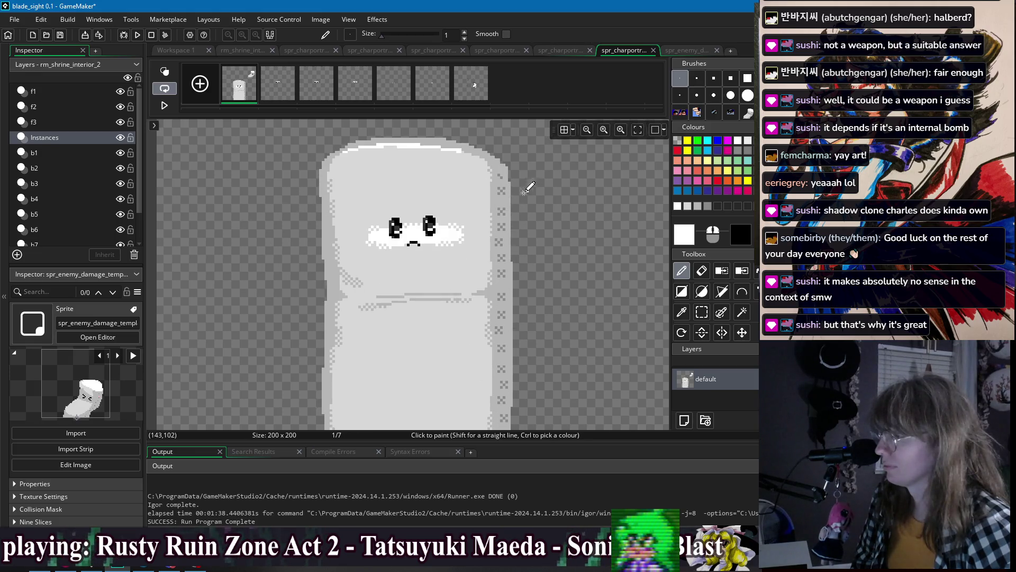
{"action": "scroll", "coordinate": [509, 234], "scroll_direction": "up", "scroll_amount": 3}
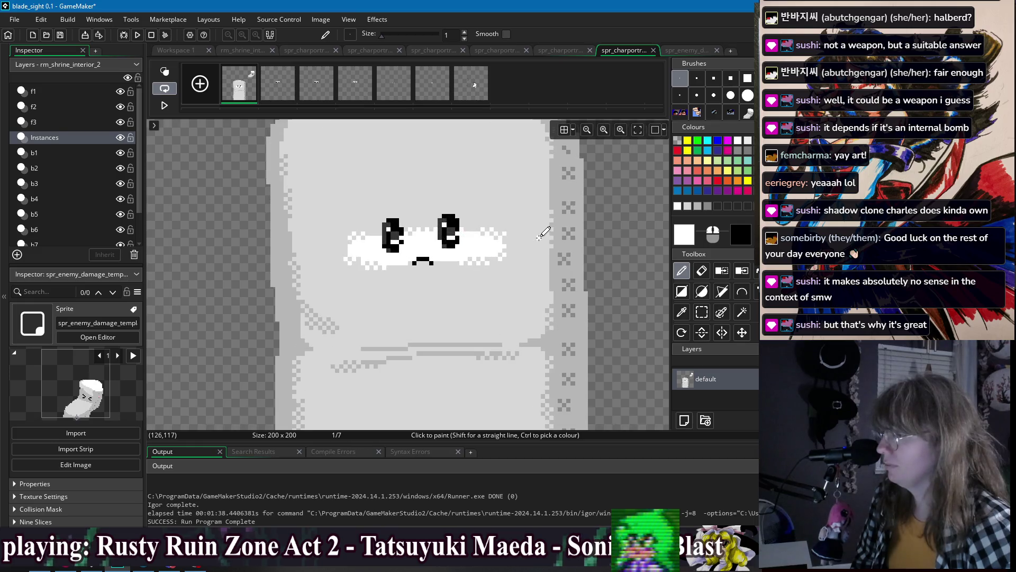
{"action": "scroll", "coordinate": [527, 207], "scroll_direction": "up", "scroll_amount": 1}
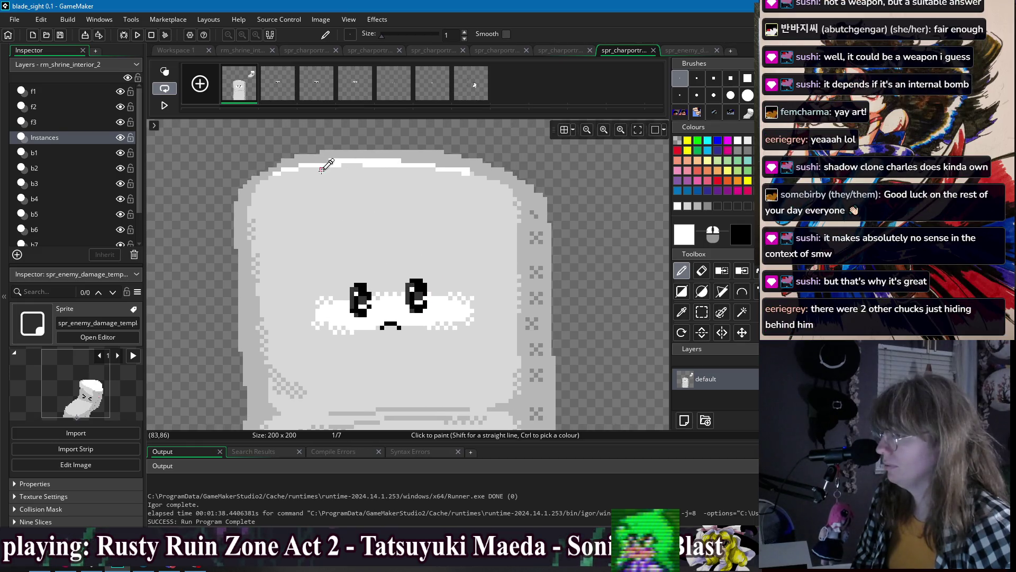
{"action": "scroll", "coordinate": [326, 167], "scroll_direction": "up", "scroll_amount": 2}
{"action": "left_click", "coordinate": [381, 162]}
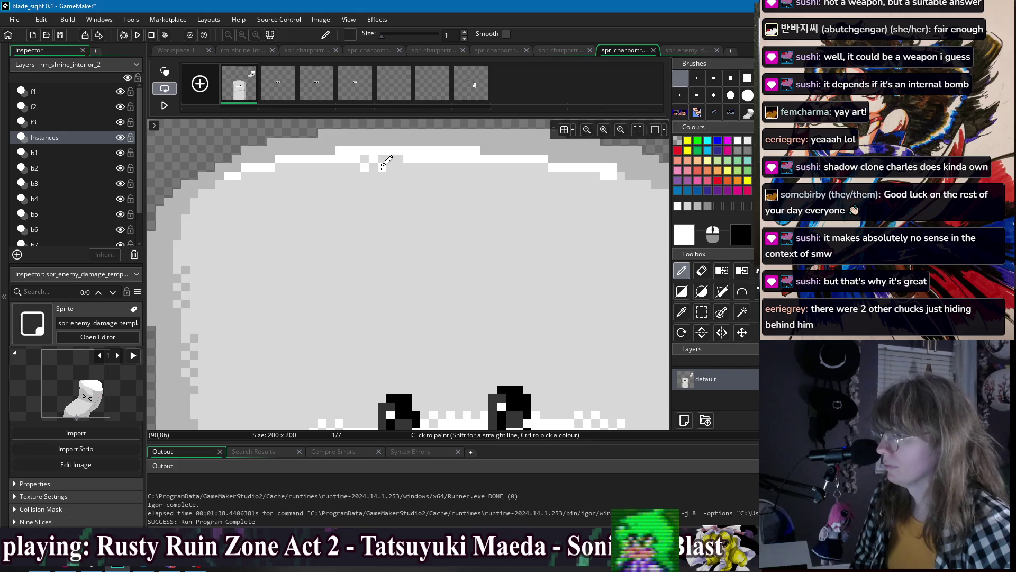
{"action": "left_click", "coordinate": [399, 161]}
{"action": "left_click", "coordinate": [415, 167]}
{"action": "left_click", "coordinate": [449, 168]}
{"action": "left_click", "coordinate": [348, 167]}
{"action": "left_click", "coordinate": [245, 175]}
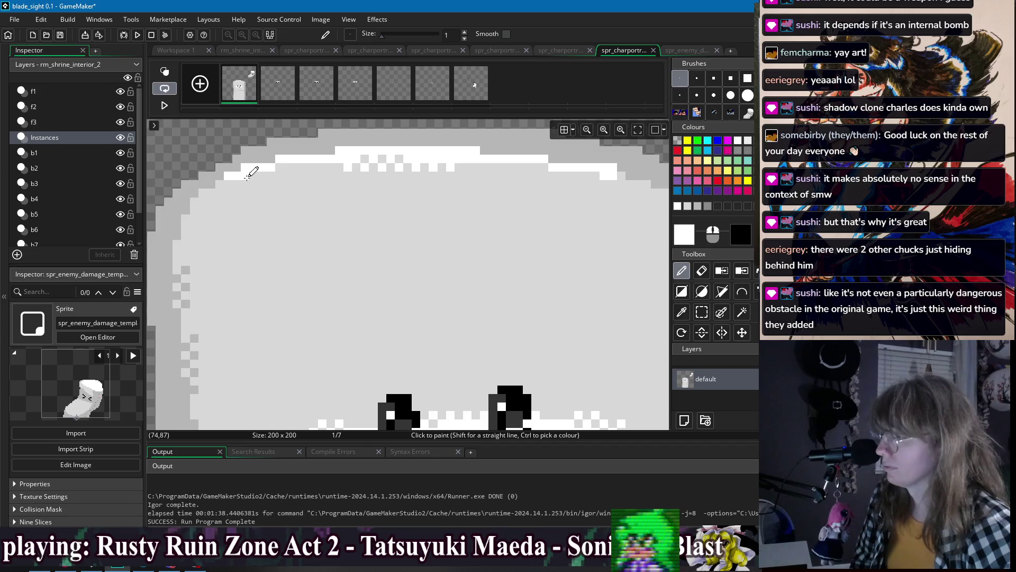
- Tidy the stepped white staircase at the top-left corner
{"action": "left_click", "coordinate": [245, 184]}
{"action": "left_click", "coordinate": [249, 176]}
{"action": "left_click", "coordinate": [221, 184]}
{"action": "left_click", "coordinate": [233, 175]}
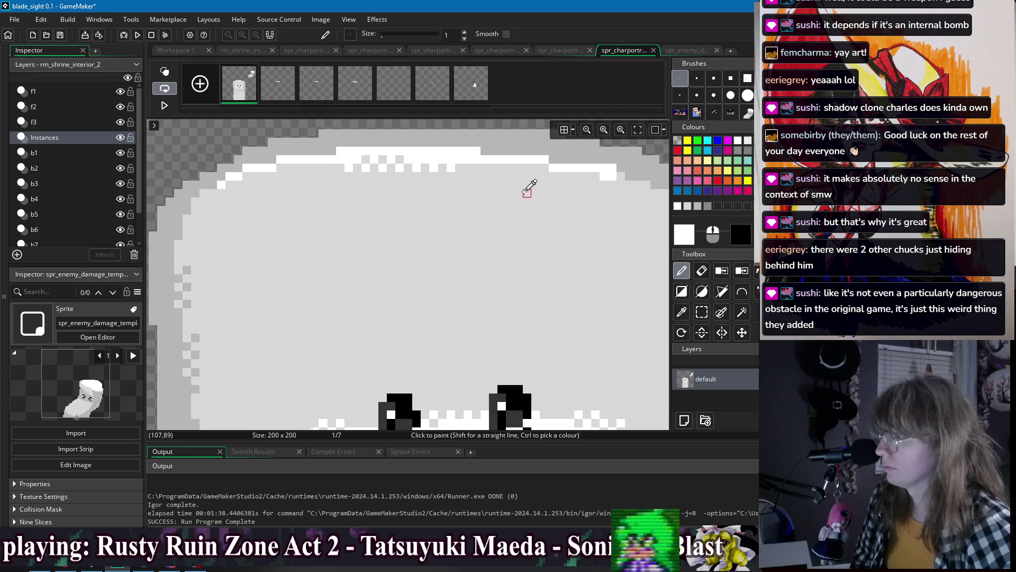
{"action": "scroll", "coordinate": [527, 191], "scroll_direction": "down", "scroll_amount": 3}
{"action": "scroll", "coordinate": [422, 181], "scroll_direction": "up", "scroll_amount": 3}
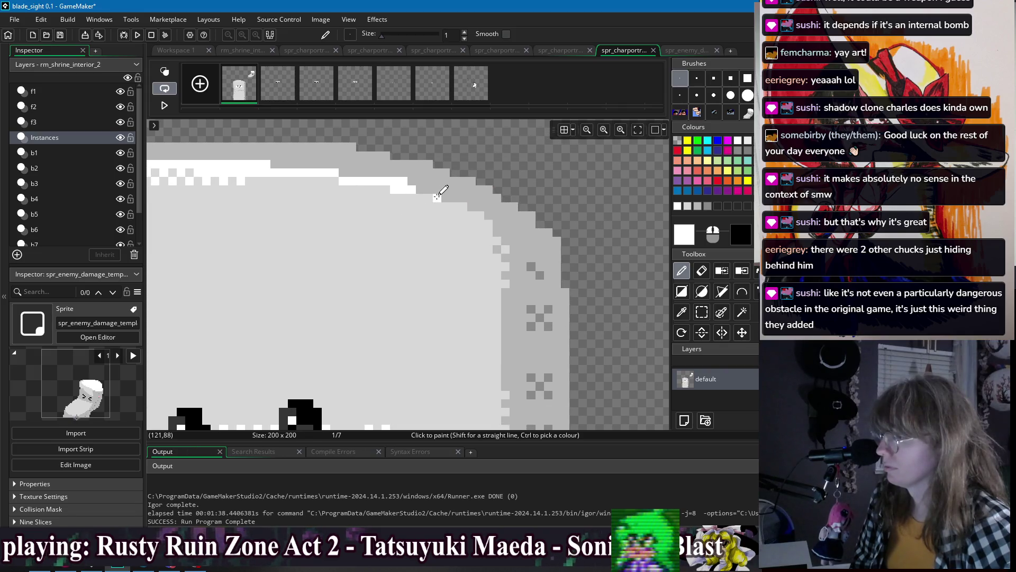
{"action": "scroll", "coordinate": [465, 200], "scroll_direction": "down", "scroll_amount": 1}
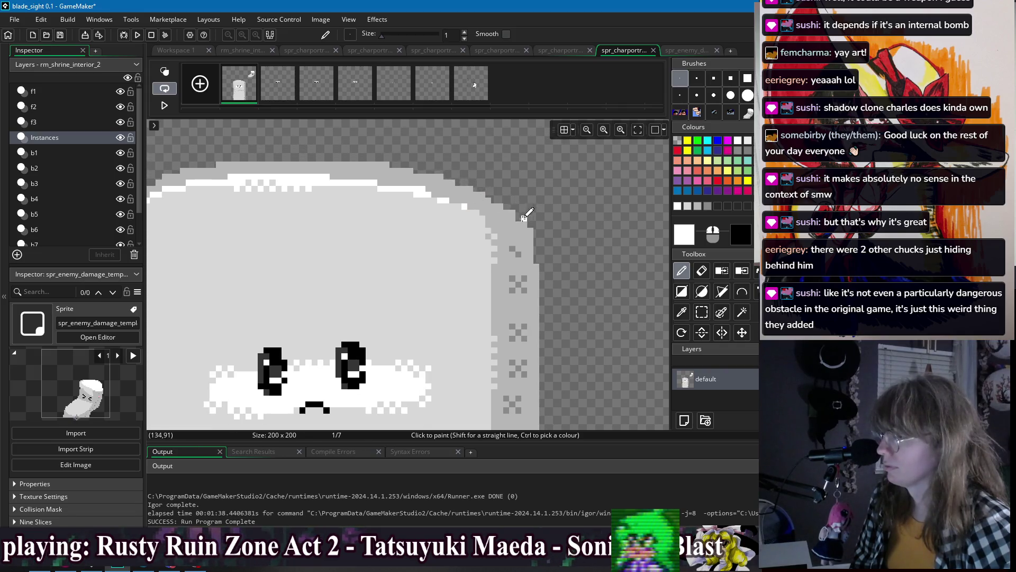
{"action": "scroll", "coordinate": [529, 220], "scroll_direction": "down", "scroll_amount": 1}
{"action": "scroll", "coordinate": [574, 270], "scroll_direction": "down", "scroll_amount": 1}
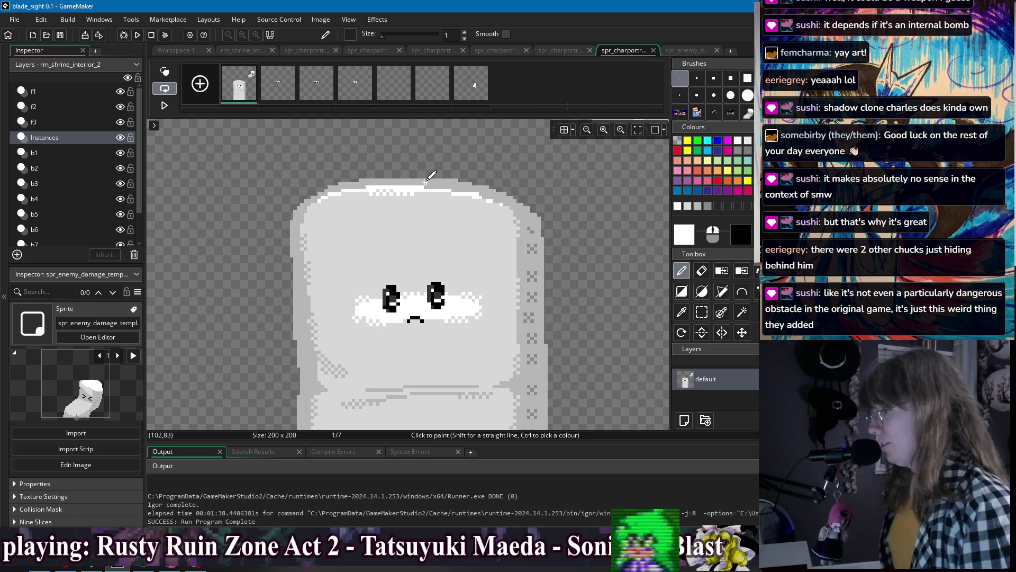
{"action": "key", "text": "e"}
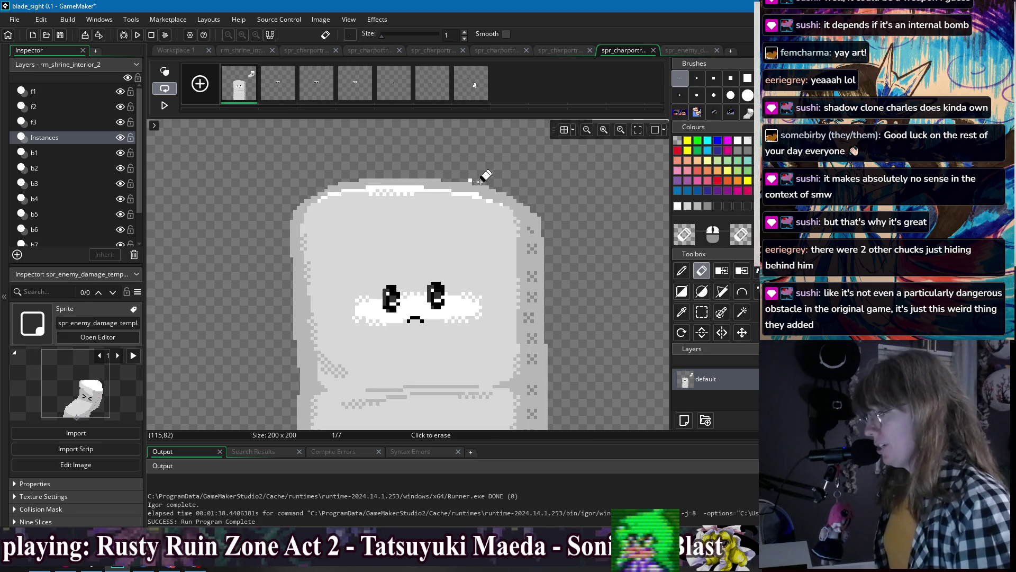
{"action": "scroll", "coordinate": [526, 186], "scroll_direction": "down", "scroll_amount": 2}
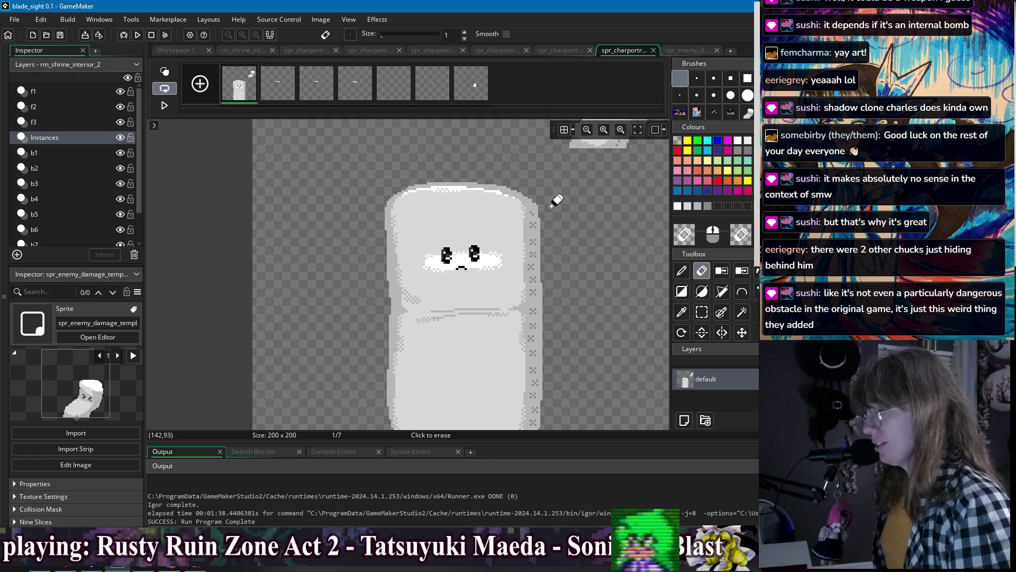
{"action": "scroll", "coordinate": [552, 204], "scroll_direction": "up", "scroll_amount": 2}
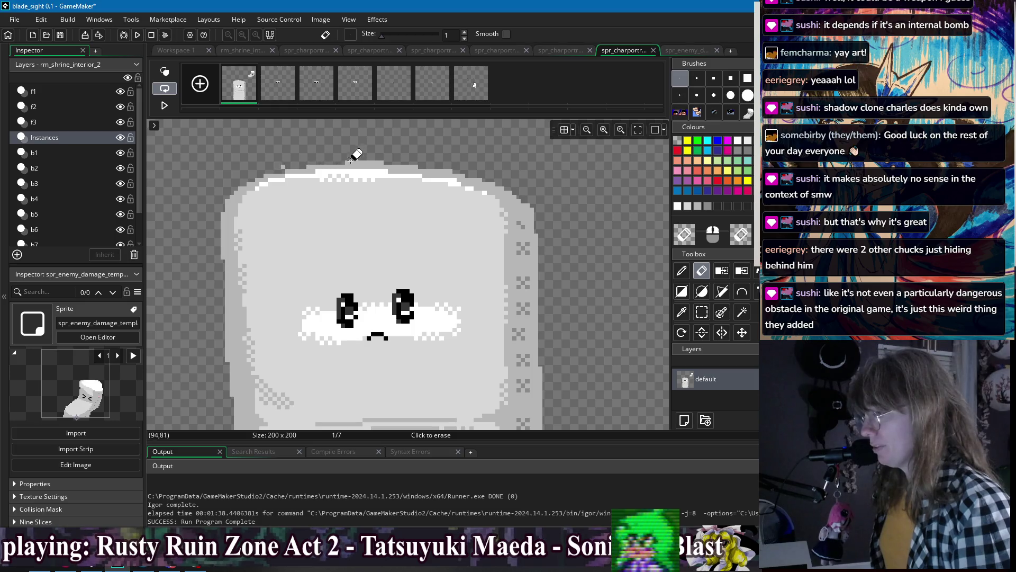
{"action": "scroll", "coordinate": [500, 175], "scroll_direction": "down", "scroll_amount": 1}
{"action": "scroll", "coordinate": [500, 175], "scroll_direction": "down", "scroll_amount": 2}
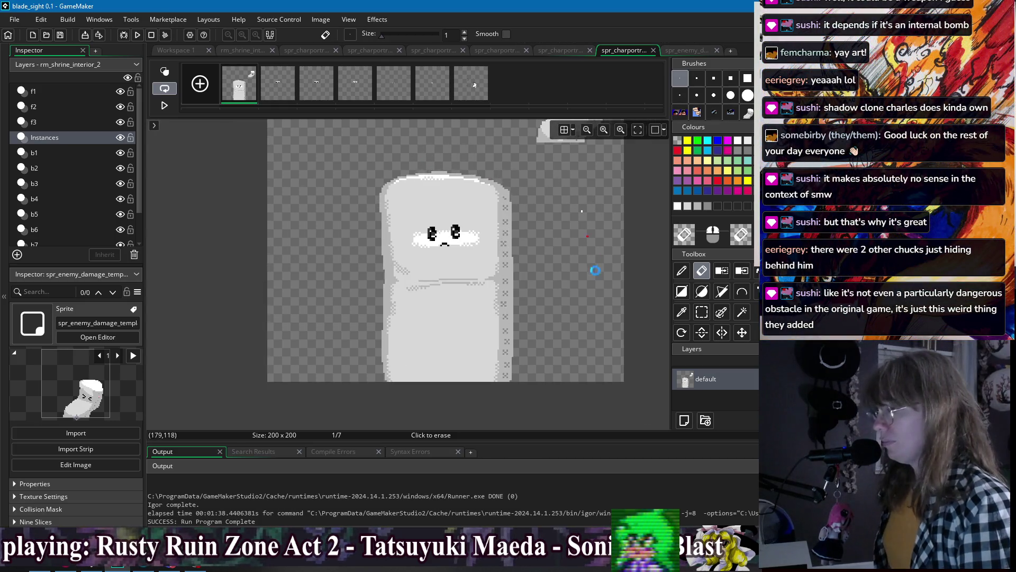
{"action": "scroll", "coordinate": [588, 272], "scroll_direction": "down", "scroll_amount": 1}
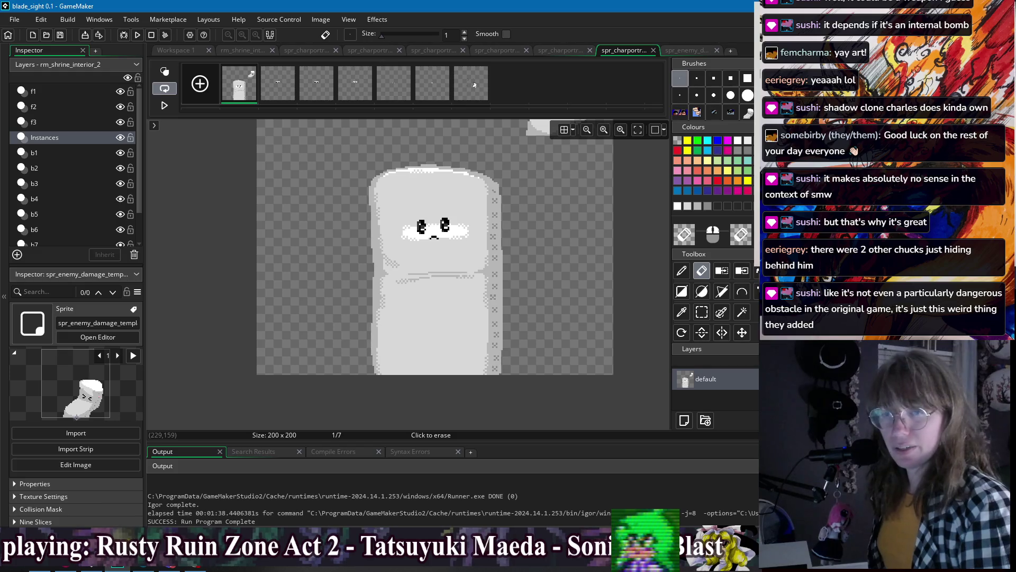
{"action": "key", "text": "ctrl+v"}
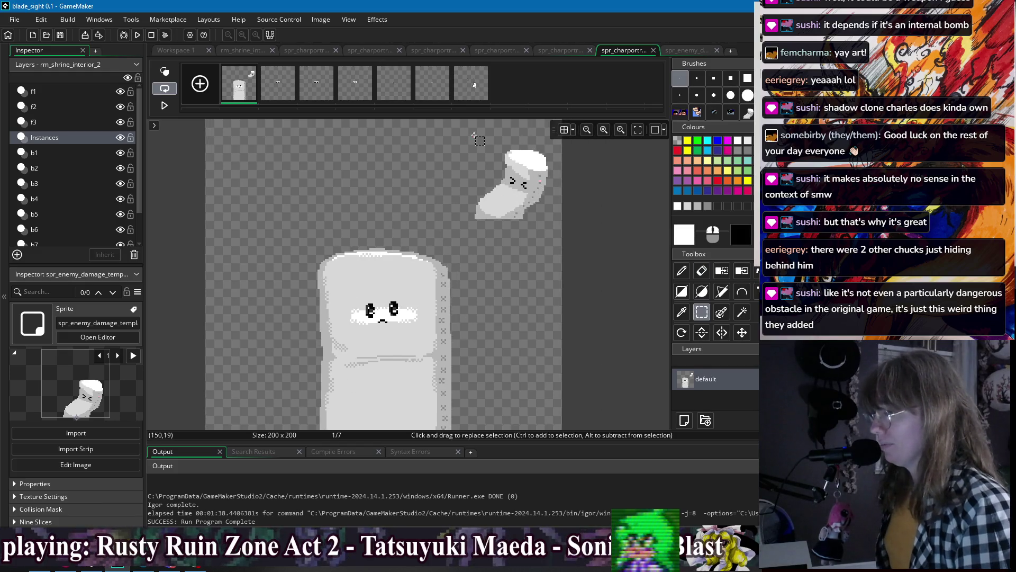
{"action": "key", "text": "Delete"}
{"action": "left_click_drag", "start_coordinate": [568, 298], "coordinate": [564, 248]}
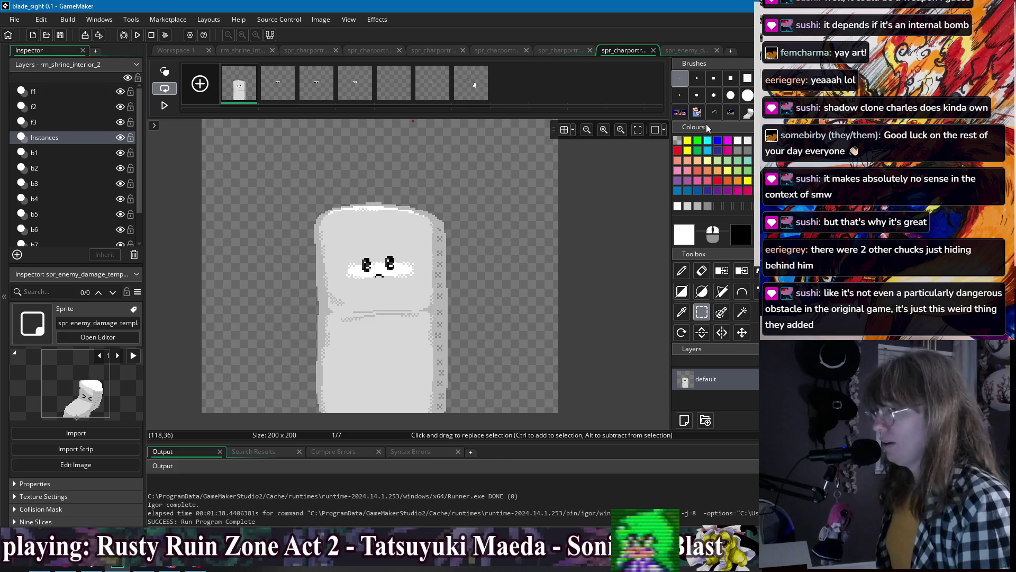
{"action": "left_click", "coordinate": [560, 51]}
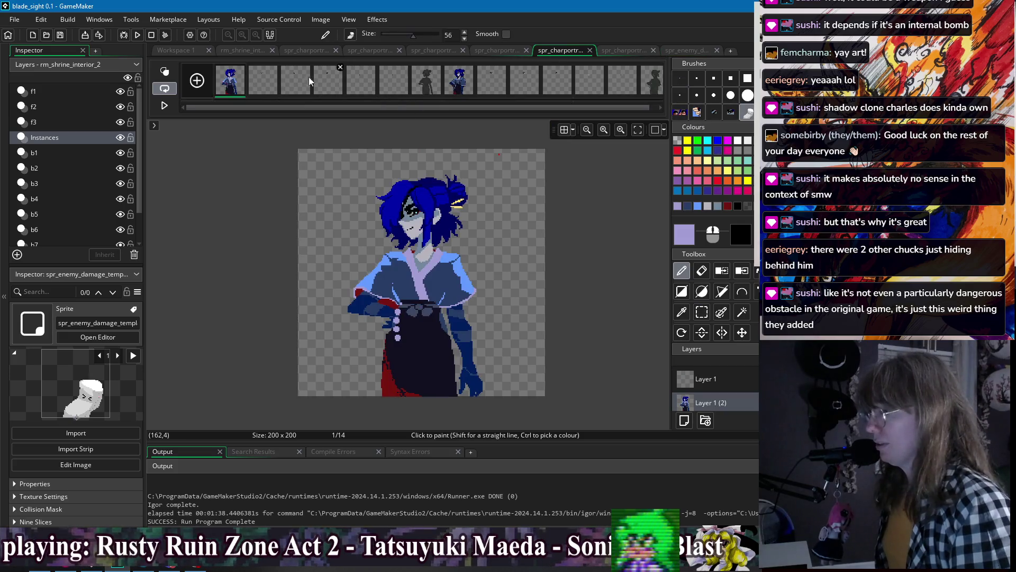
- Switch through the portrait and sock enemy sprite tabs, ending on the marshmallow sandbag portrait
{"action": "left_click", "coordinate": [498, 51]}
{"action": "left_click", "coordinate": [424, 54]}
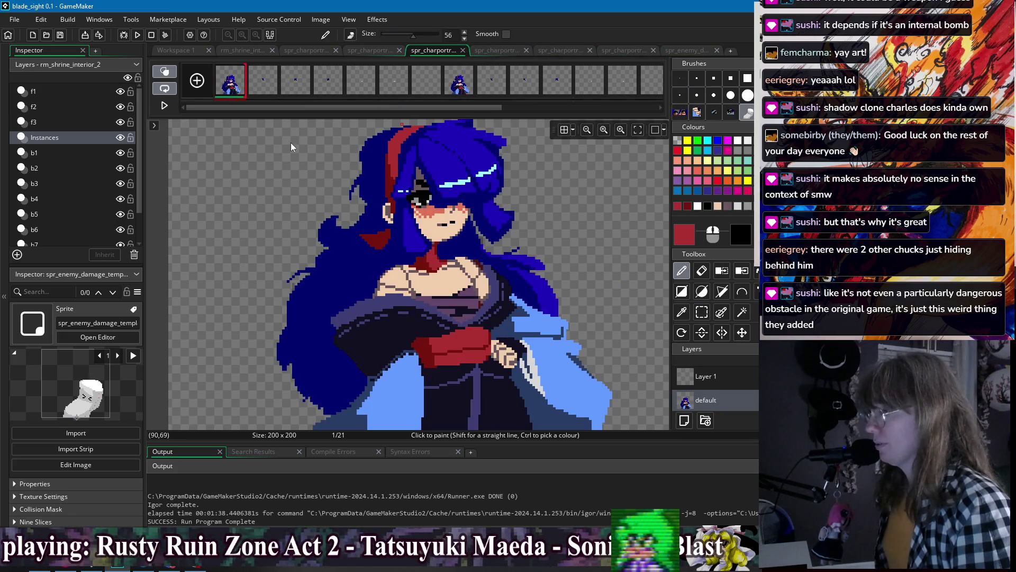
{"action": "scroll", "coordinate": [307, 156], "scroll_direction": "down", "scroll_amount": 2}
{"action": "left_click", "coordinate": [687, 51]}
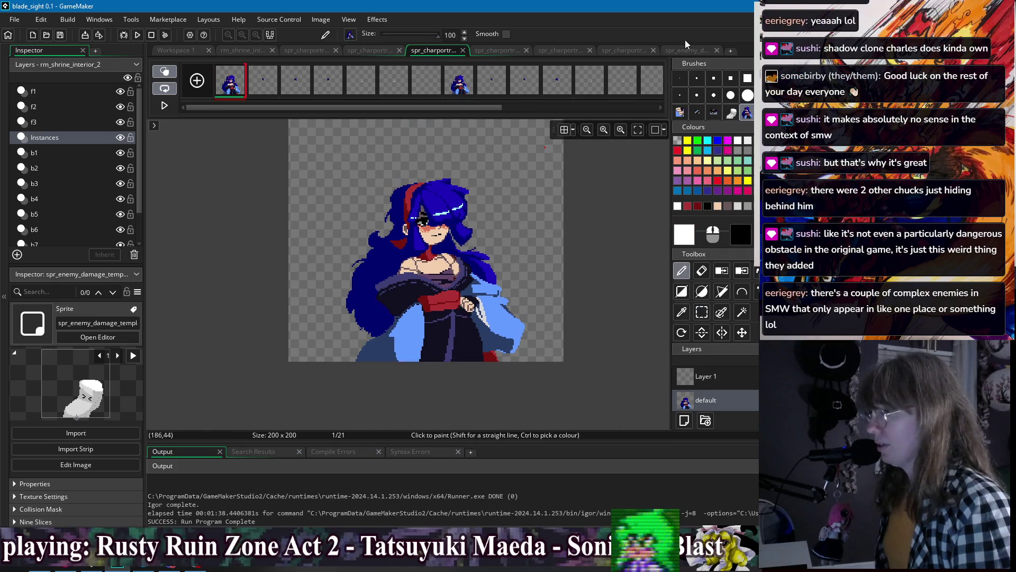
{"action": "left_click", "coordinate": [624, 50]}
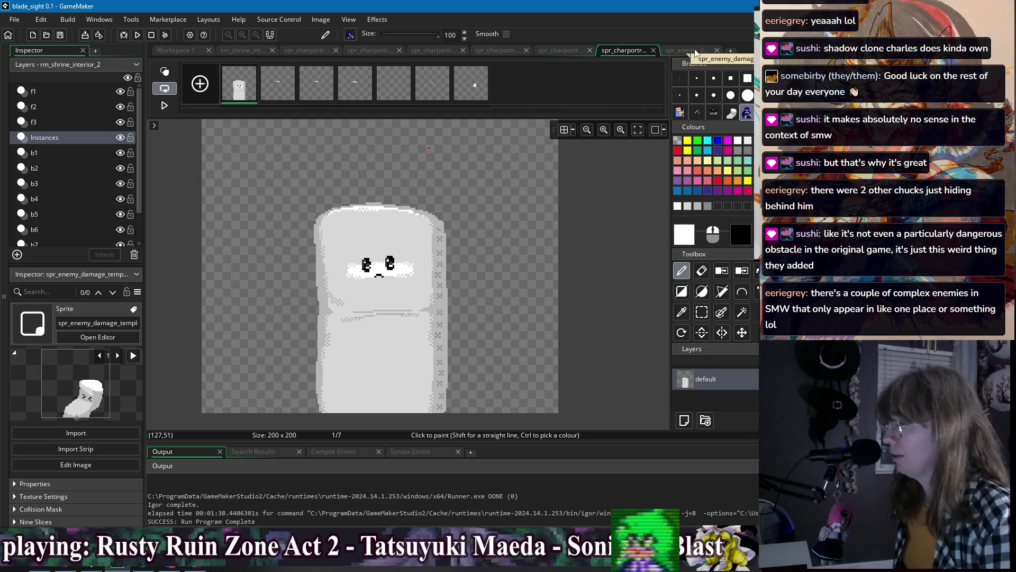
- Reset the pasted image brush to the one-pixel default and pick the marshmallow's light grey
{"action": "key", "text": "ctrl+v"}
{"action": "key", "text": "Escape"}
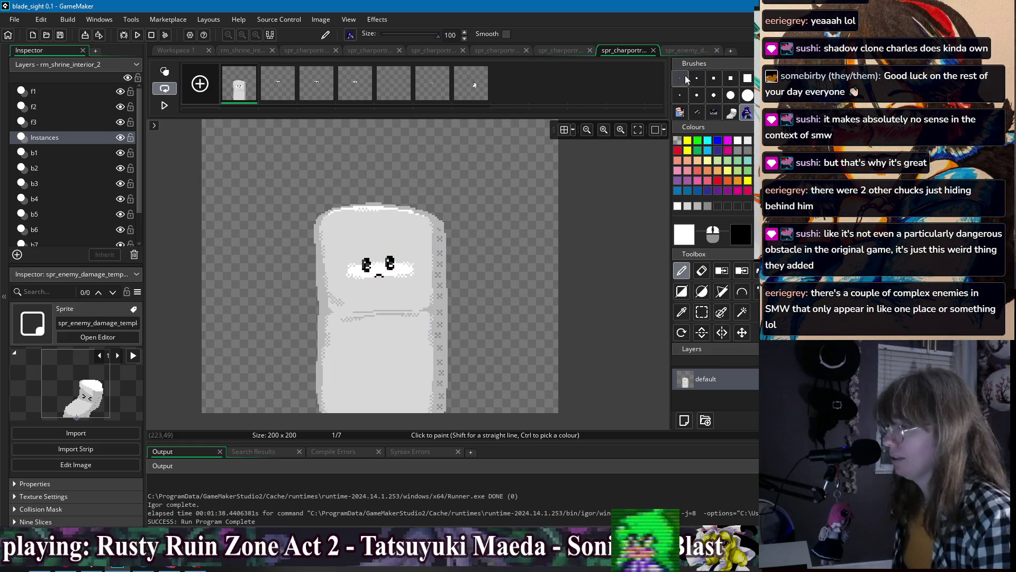
{"action": "scroll", "coordinate": [442, 241], "scroll_direction": "down", "scroll_amount": 1}
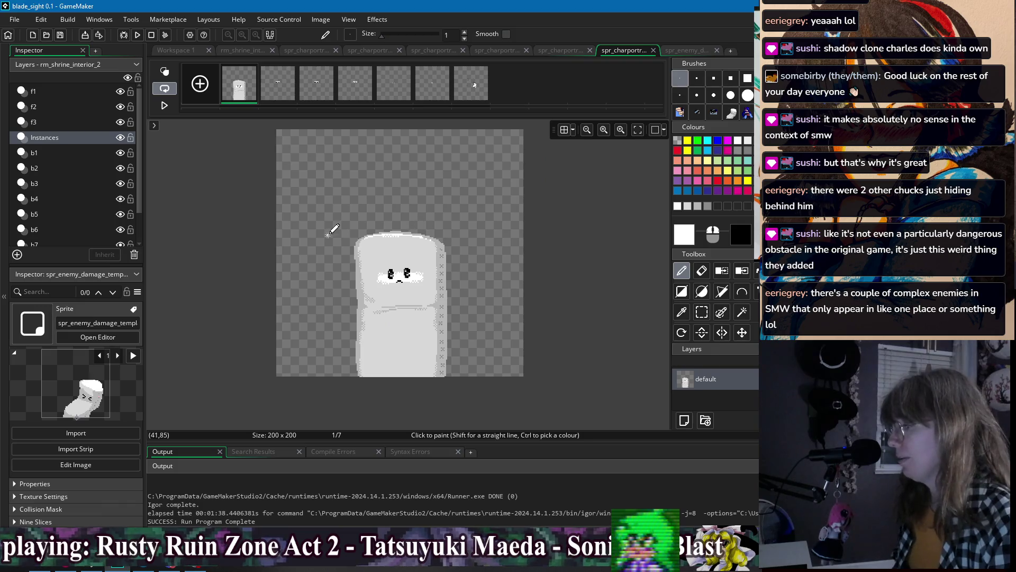
{"action": "scroll", "coordinate": [334, 222], "scroll_direction": "up", "scroll_amount": 2}
{"action": "left_click", "coordinate": [339, 327], "text": "ctrl"}
{"action": "scroll", "coordinate": [339, 328], "scroll_direction": "up", "scroll_amount": 2}
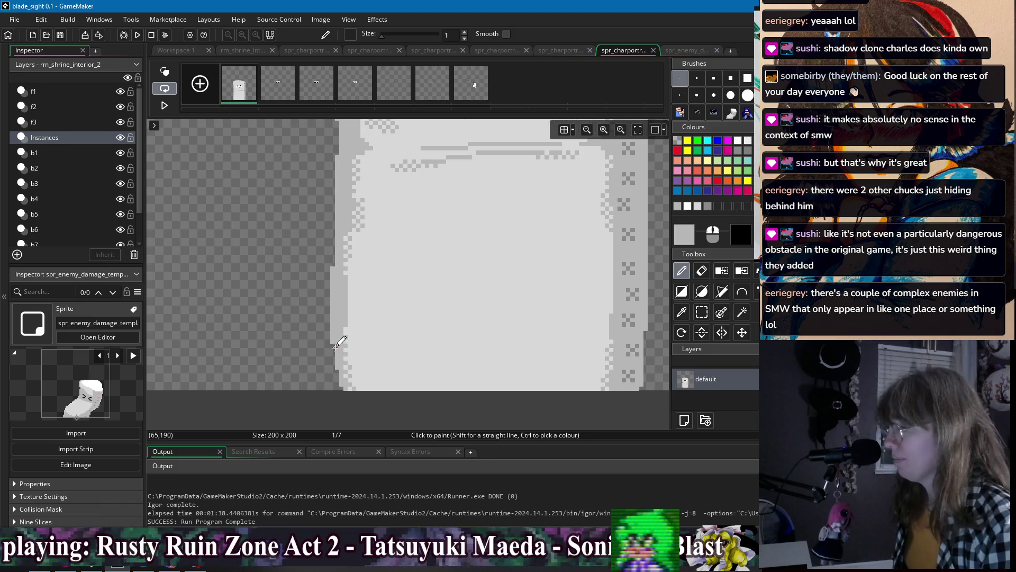
{"action": "left_click_drag", "start_coordinate": [580, 267], "coordinate": [521, 299]}
{"action": "scroll", "coordinate": [520, 286], "scroll_direction": "down", "scroll_amount": 2}
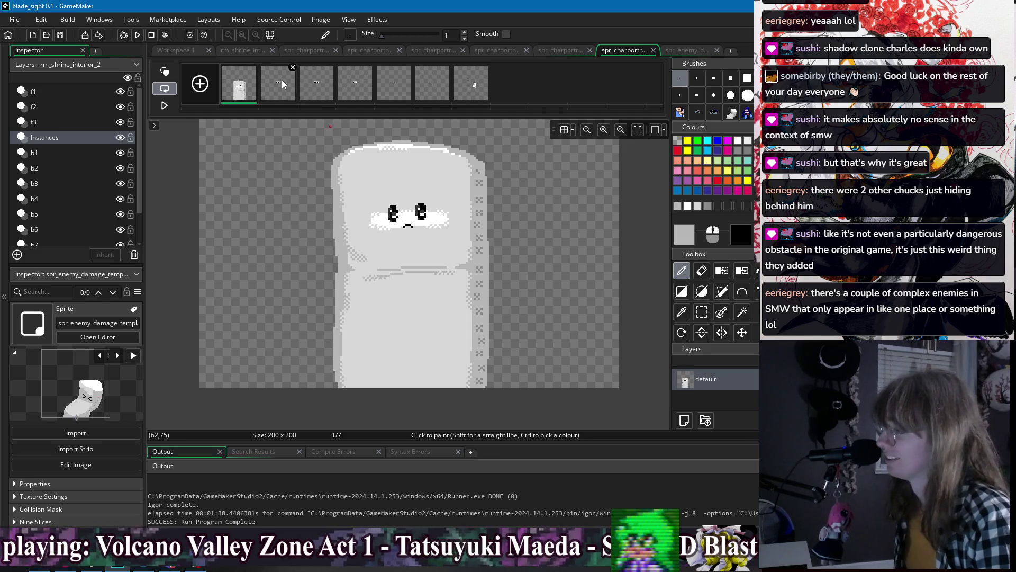
- Turn on onion skinning and drag frame 2's face block down onto the marshmallow's face
{"action": "left_click", "coordinate": [307, 93]}
{"action": "left_click", "coordinate": [165, 71]}
{"action": "left_click", "coordinate": [273, 91]}
{"action": "scroll", "coordinate": [382, 158], "scroll_direction": "up", "scroll_amount": 3}
{"action": "left_click", "coordinate": [742, 333]}
{"action": "mouse_move", "coordinate": [489, 181]}
{"action": "left_mouse_down"}
{"action": "mouse_move", "coordinate": [478, 338]}
{"action": "mouse_move", "coordinate": [490, 306]}
{"action": "left_mouse_up"}
{"action": "key", "text": "Left"}
{"action": "key", "text": "Right"}
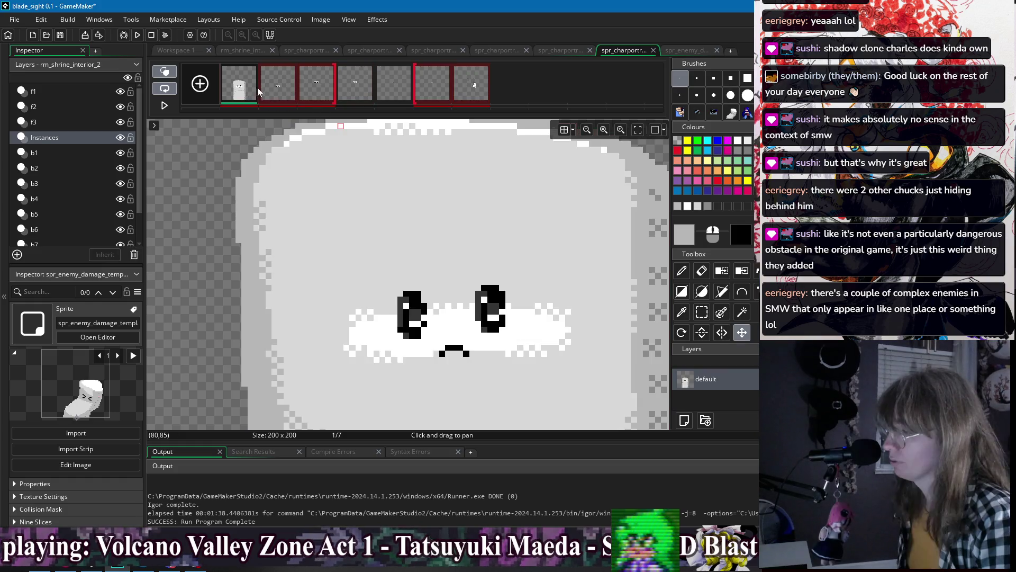
- Move the face blocks on frames 3 and 4 down onto the face, then readjust frame 2's
{"action": "left_click", "coordinate": [316, 85]}
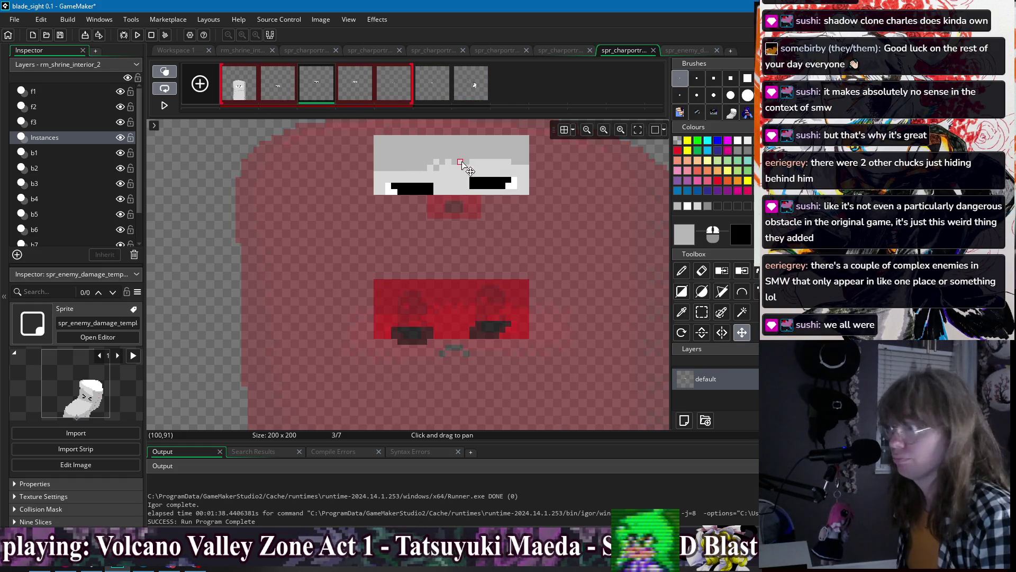
{"action": "left_click_drag", "start_coordinate": [465, 166], "coordinate": [471, 317]}
{"action": "key", "text": "Right"}
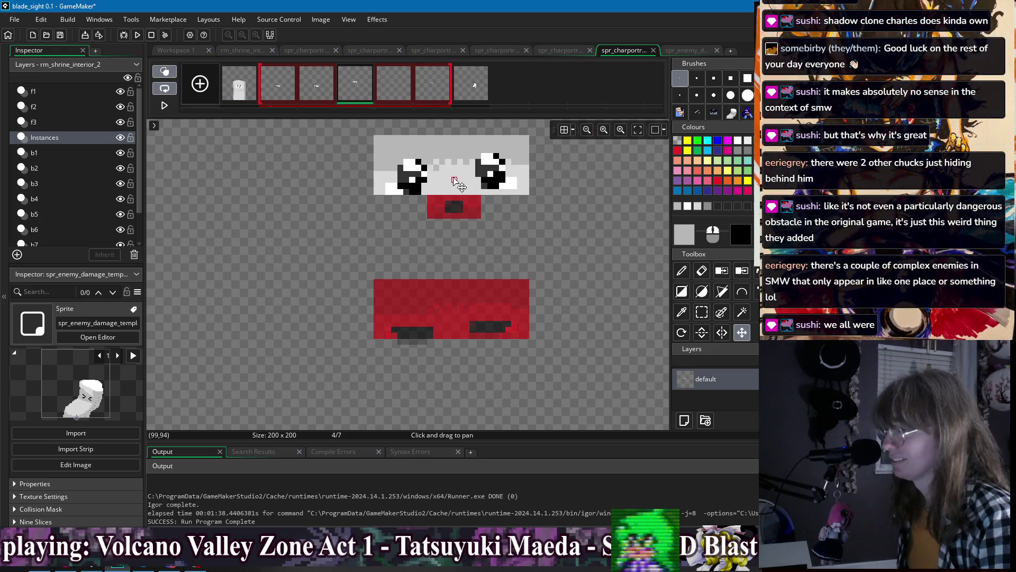
{"action": "left_click_drag", "start_coordinate": [457, 169], "coordinate": [446, 308]}
{"action": "key", "text": "Right"}
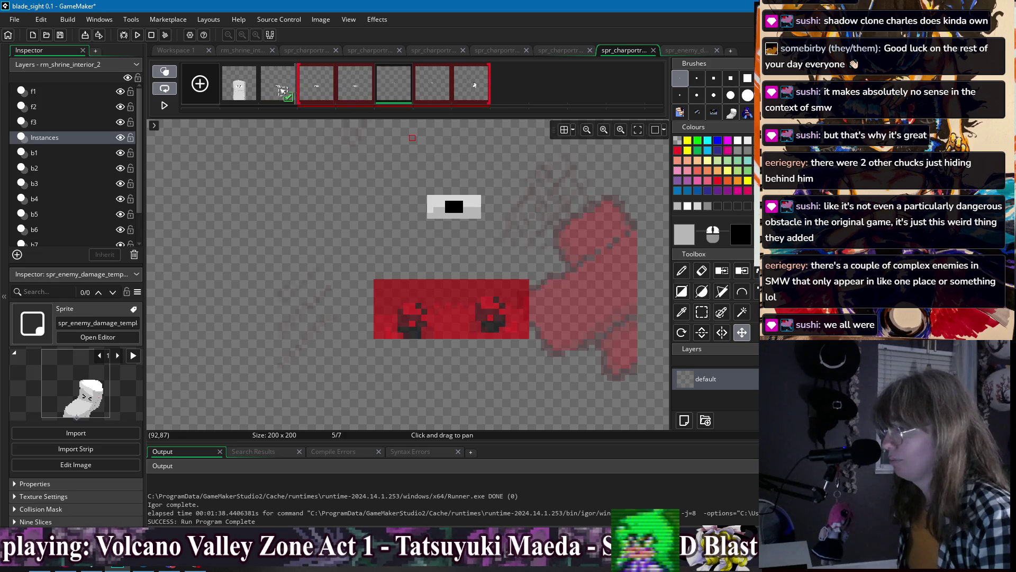
{"action": "left_click", "coordinate": [271, 90]}
{"action": "left_click_drag", "start_coordinate": [466, 182], "coordinate": [455, 317]}
- Drag a frame later in the animation order and move frame 6's selection down onto its mouth
{"action": "left_click", "coordinate": [239, 87]}
{"action": "left_click", "coordinate": [282, 98]}
{"action": "left_click", "coordinate": [239, 87]}
{"action": "left_click_drag", "start_coordinate": [270, 93], "coordinate": [397, 93]}
{"action": "left_click", "coordinate": [432, 87]}
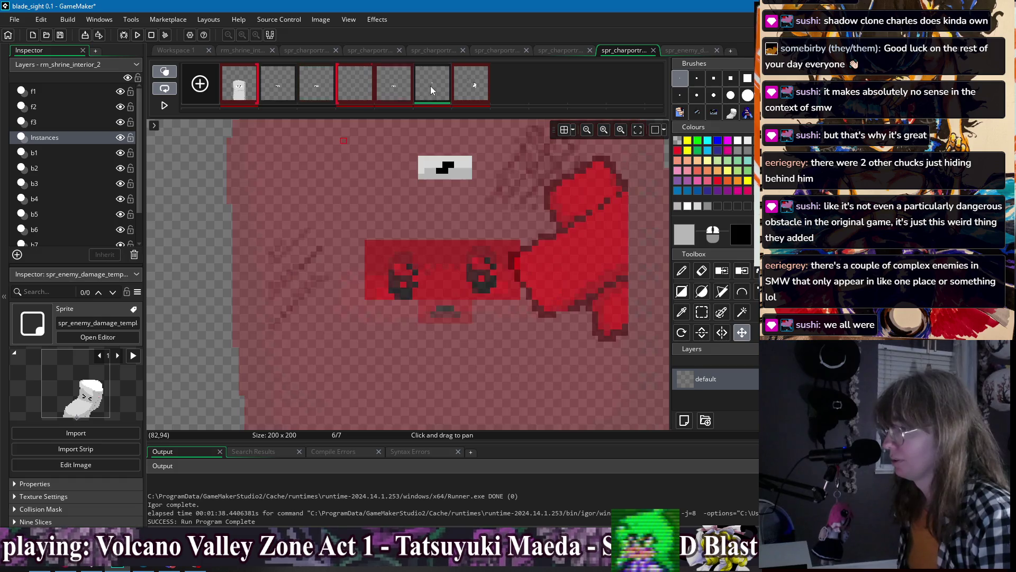
{"action": "mouse_move", "coordinate": [452, 159]}
{"action": "left_mouse_down"}
{"action": "mouse_move", "coordinate": [445, 281]}
{"action": "mouse_move", "coordinate": [454, 302]}
{"action": "left_mouse_up"}
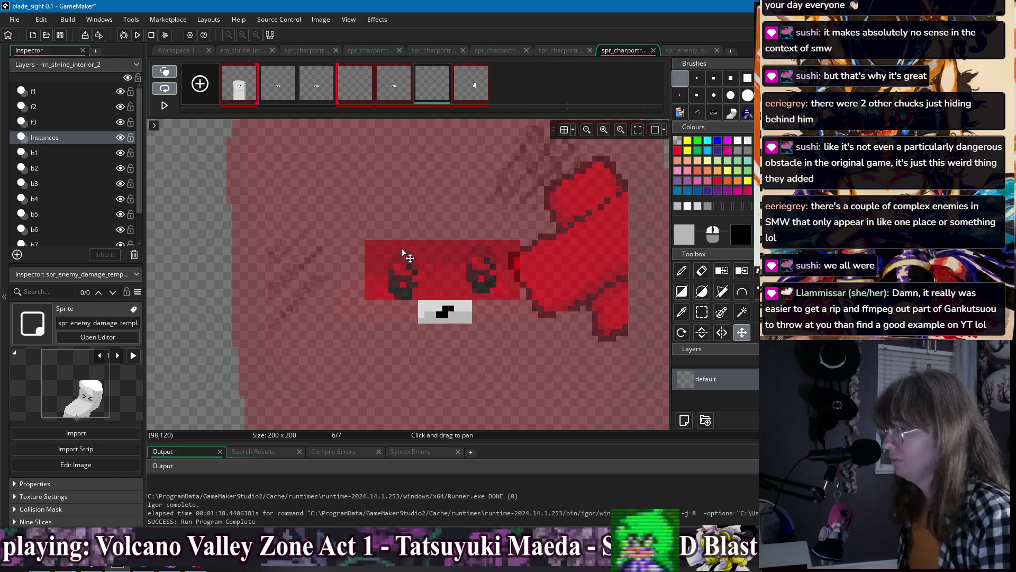
- Pick white from frame 1 and colour-swap the face's light grey to white on frame 5
{"action": "left_click", "coordinate": [240, 87]}
{"action": "key", "text": "i"}
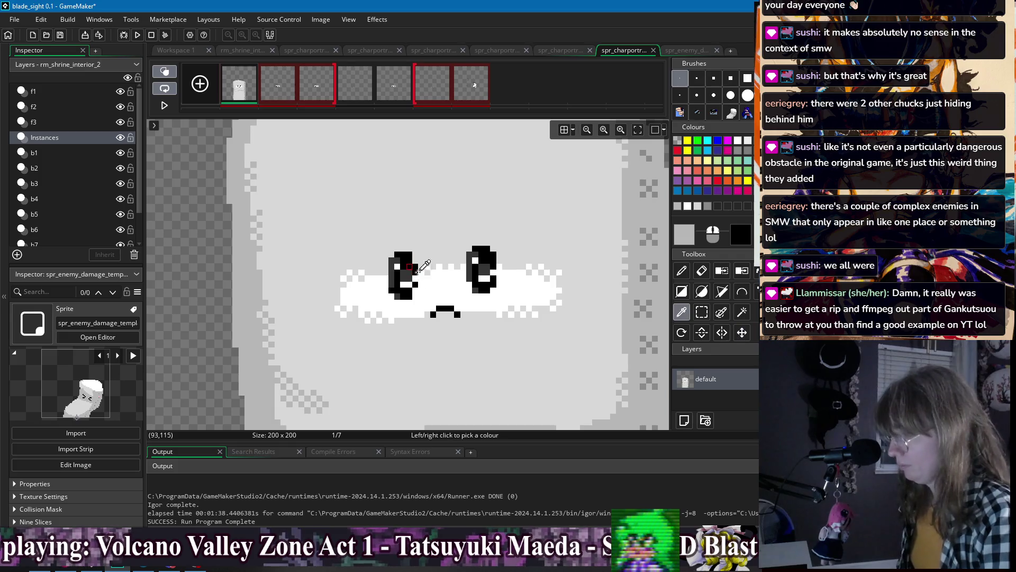
{"action": "left_click", "coordinate": [427, 272]}
{"action": "key", "text": "Right"}
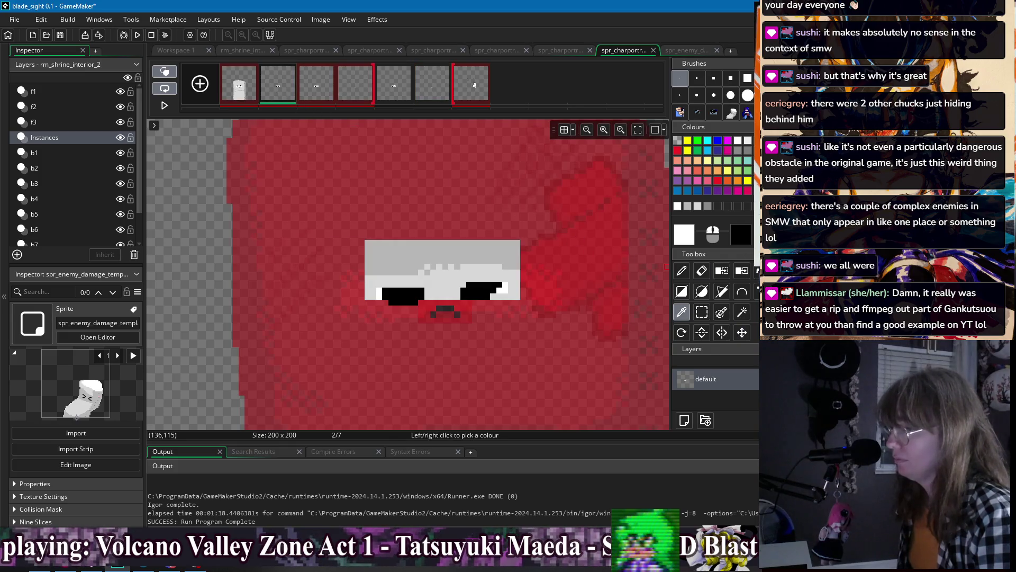
{"action": "left_click", "coordinate": [741, 271]}
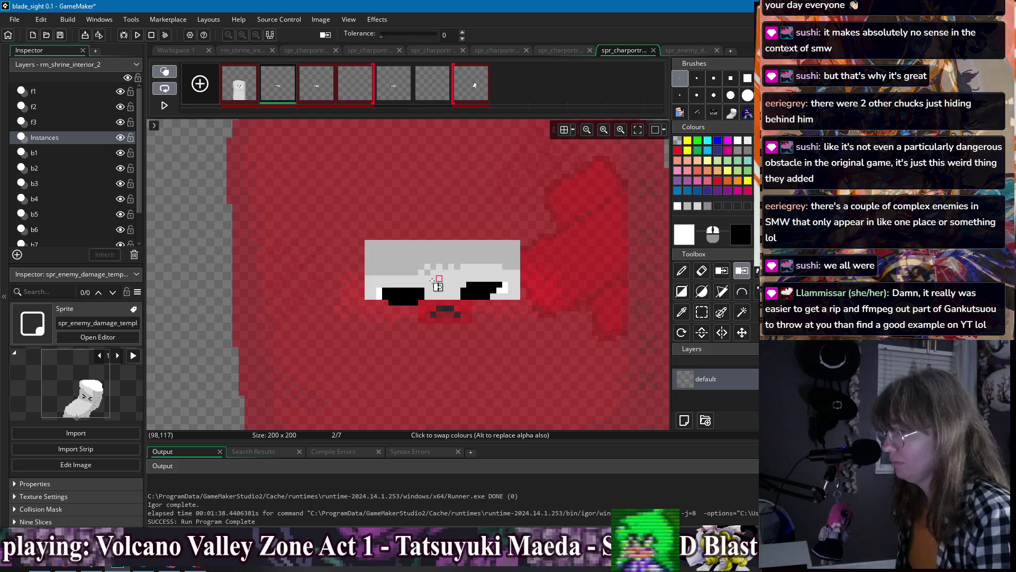
{"action": "left_click", "coordinate": [325, 96]}
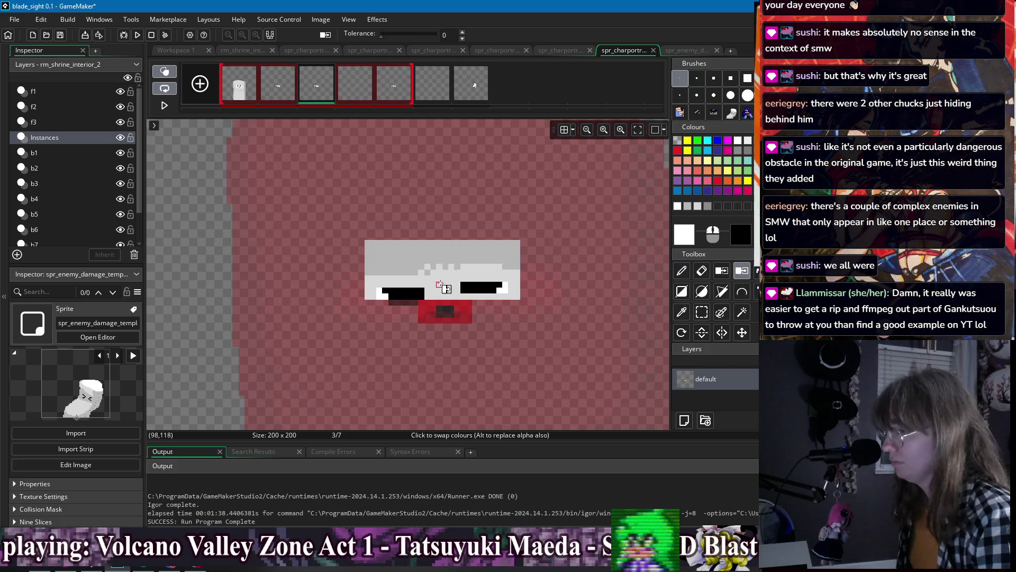
{"action": "left_click", "coordinate": [342, 86]}
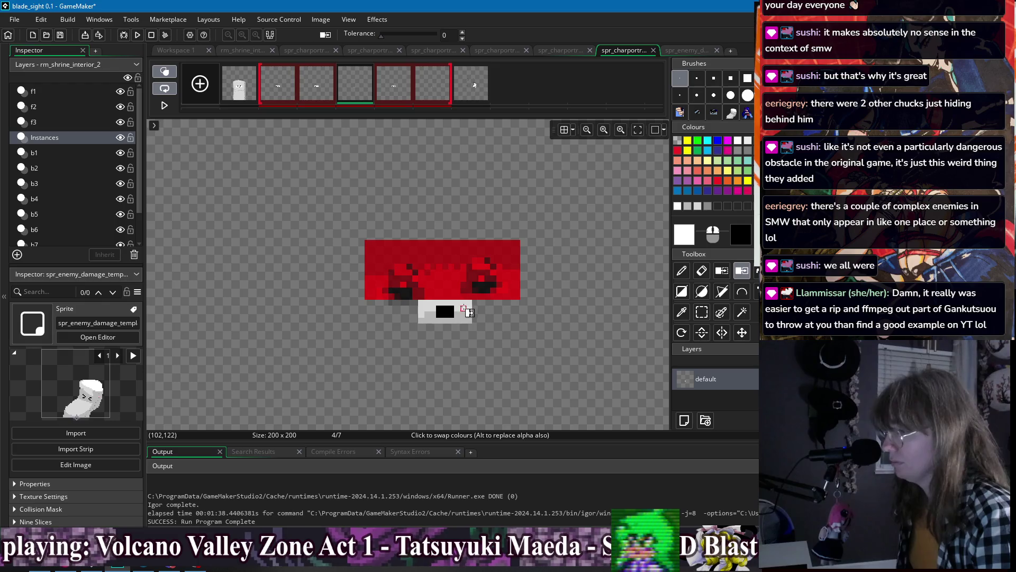
{"action": "key", "text": "Right"}
{"action": "left_click", "coordinate": [456, 285]}
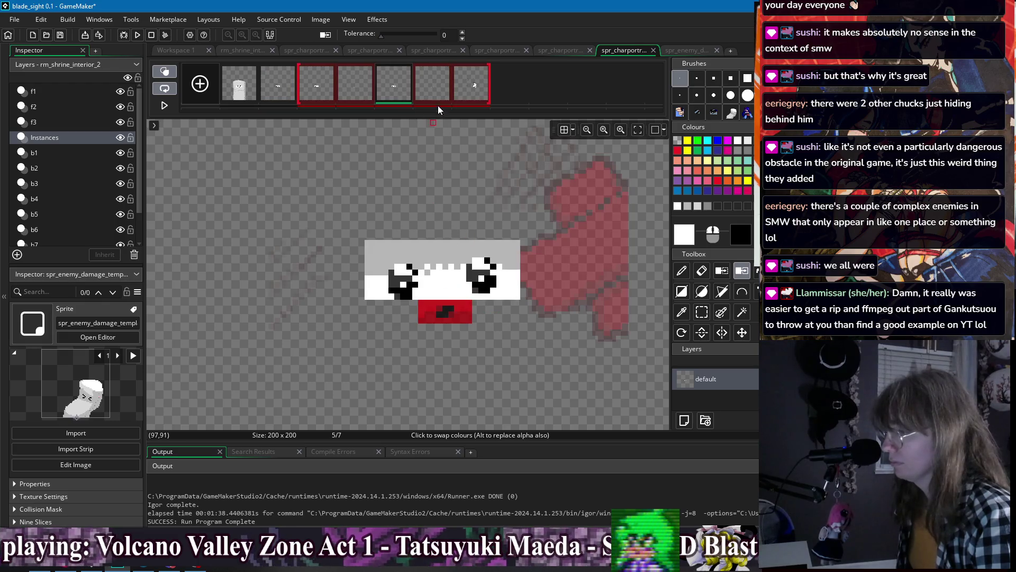
- Review the frames one by one, ending on the last frame, frame 7
{"action": "left_click", "coordinate": [433, 84]}
{"action": "left_click", "coordinate": [394, 90]}
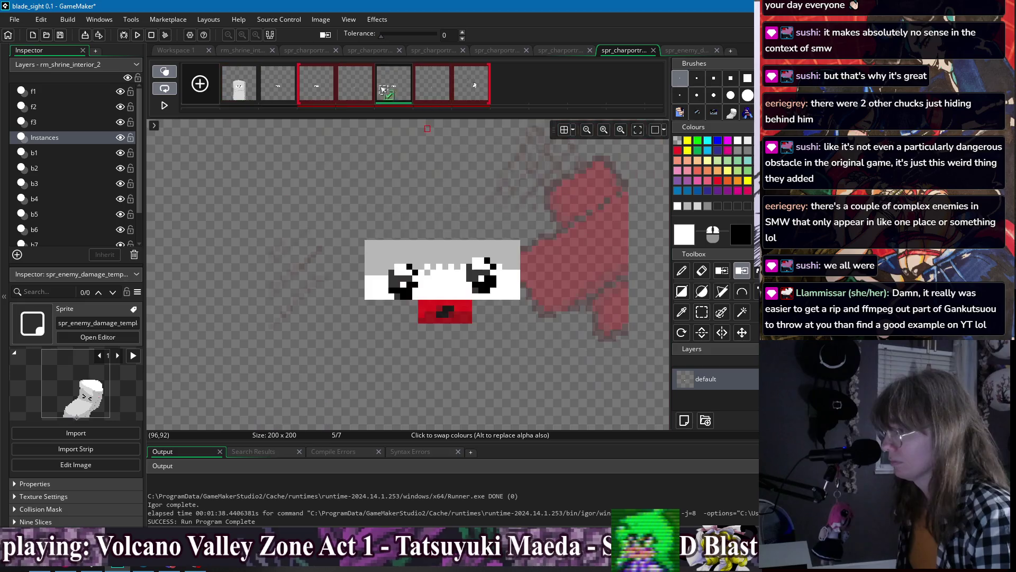
{"action": "left_click", "coordinate": [371, 91]}
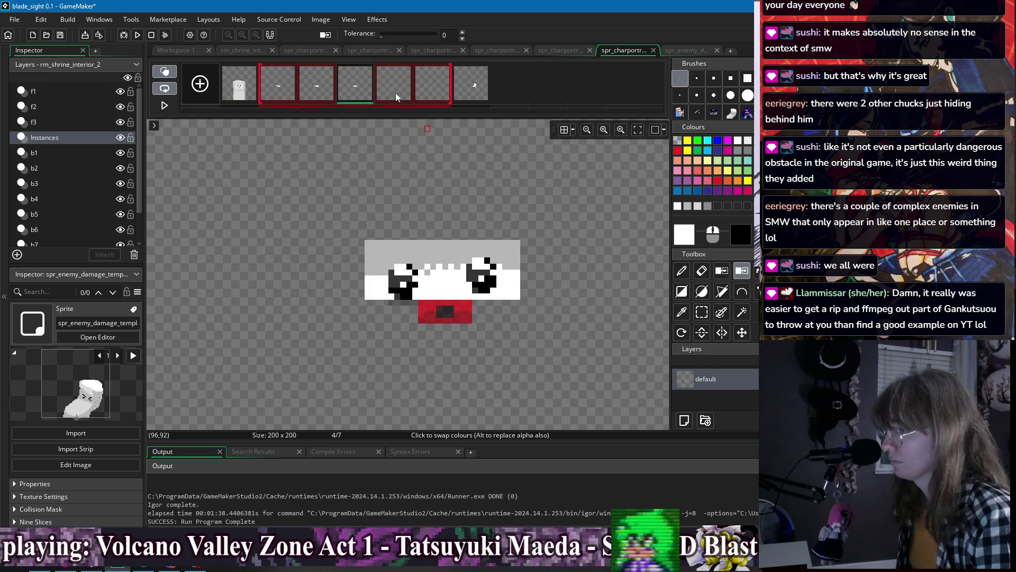
{"action": "scroll", "coordinate": [428, 91], "scroll_direction": "up", "scroll_amount": 3}
{"action": "left_click", "coordinate": [243, 93]}
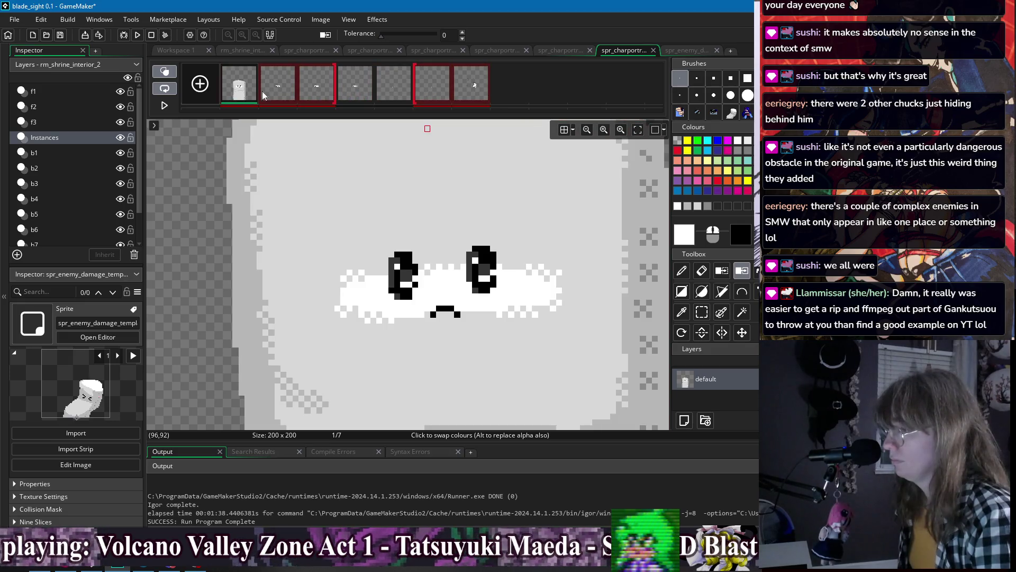
{"action": "left_click", "coordinate": [471, 86]}
{"action": "scroll", "coordinate": [431, 246], "scroll_direction": "down", "scroll_amount": 3}
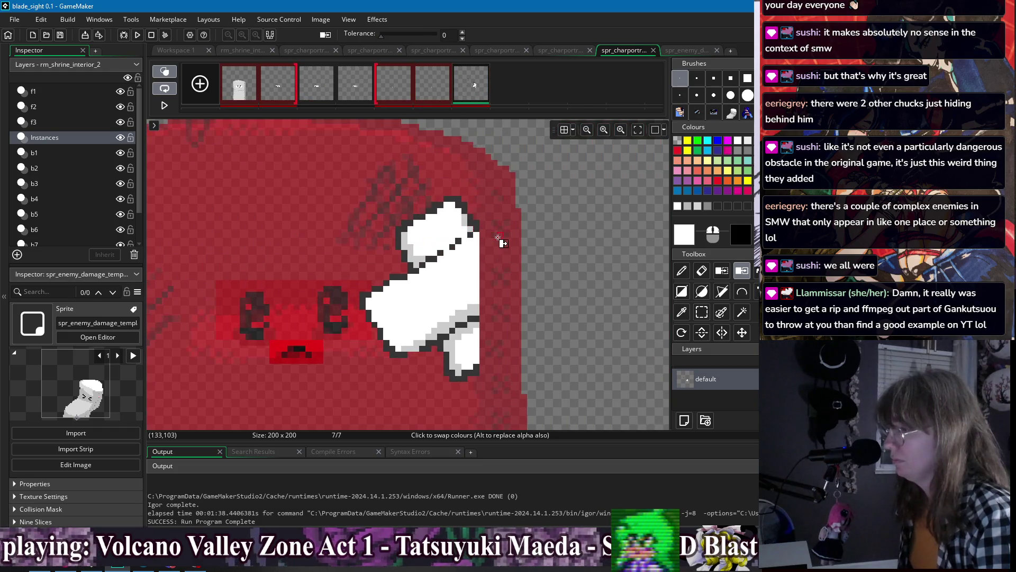
- Select and move frame 7's white hand shape further down
{"action": "key", "text": "s"}
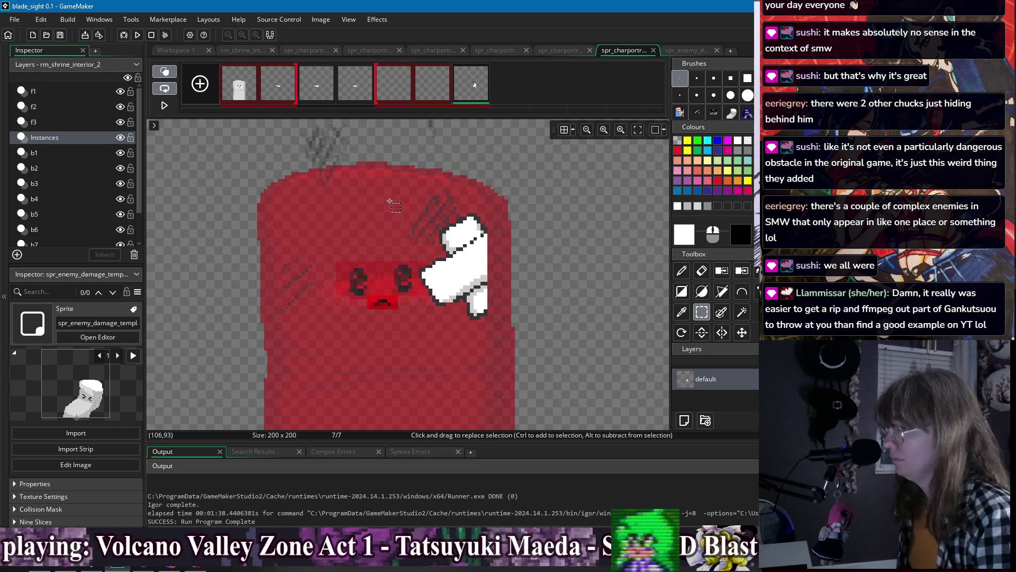
{"action": "scroll", "coordinate": [462, 238], "scroll_direction": "down", "scroll_amount": 2}
{"action": "key", "text": "m"}
{"action": "mouse_move", "coordinate": [487, 312]}
{"action": "left_mouse_down"}
{"action": "mouse_move", "coordinate": [487, 354]}
{"action": "mouse_move", "coordinate": [487, 343]}
{"action": "left_mouse_up"}
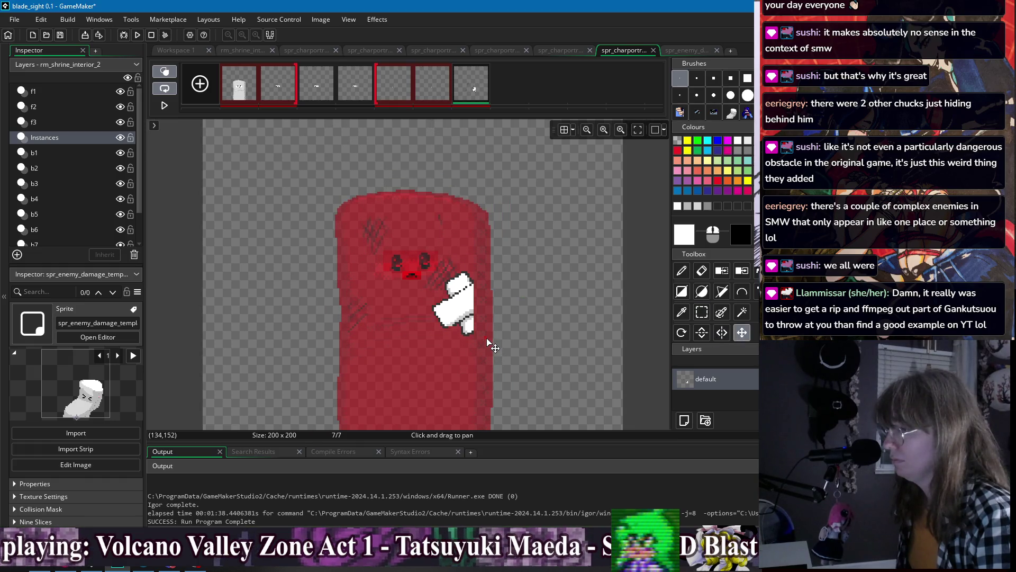
{"action": "scroll", "coordinate": [485, 335], "scroll_direction": "up", "scroll_amount": 2}
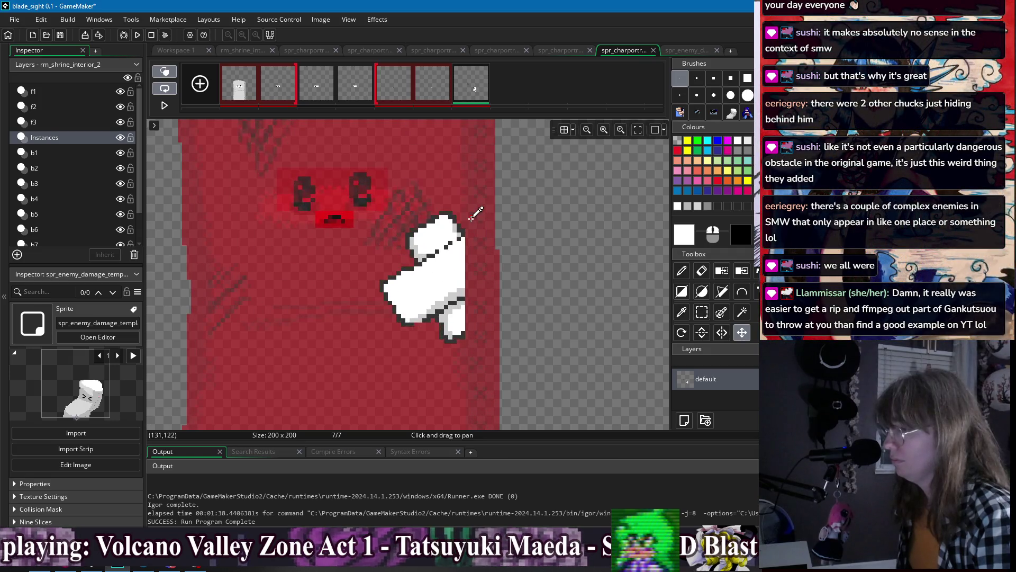
{"action": "scroll", "coordinate": [471, 217], "scroll_direction": "up", "scroll_amount": 1}
- Draw a dark outline extending the hand with the Pencil and fill its inside white
{"action": "key", "text": "p"}
{"action": "left_click", "coordinate": [460, 239], "text": "ctrl"}
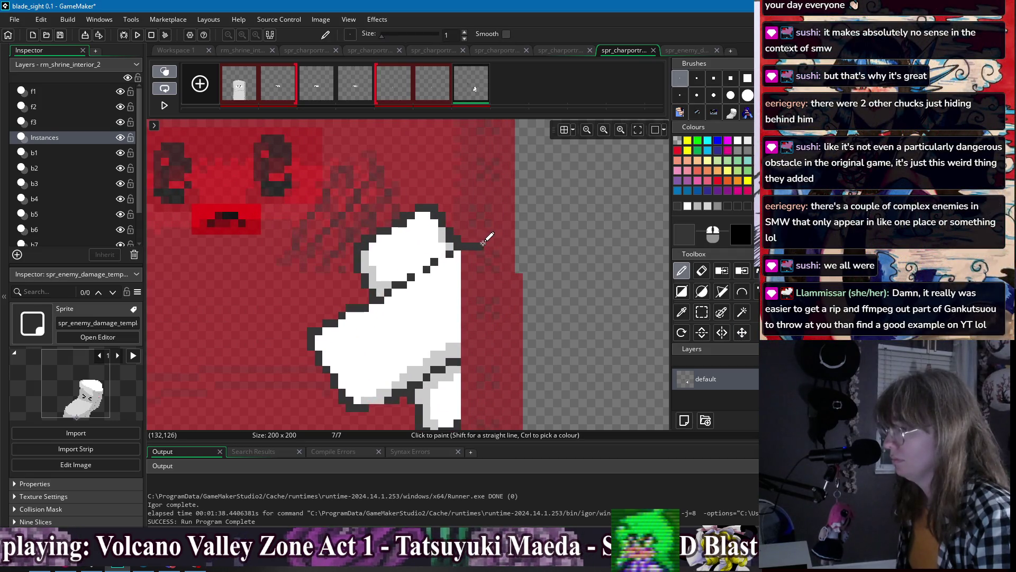
{"action": "mouse_move", "coordinate": [470, 245]}
{"action": "left_mouse_down"}
{"action": "mouse_move", "coordinate": [503, 233]}
{"action": "mouse_move", "coordinate": [509, 285]}
{"action": "mouse_move", "coordinate": [505, 324]}
{"action": "mouse_move", "coordinate": [472, 353]}
{"action": "mouse_move", "coordinate": [476, 333]}
{"action": "mouse_move", "coordinate": [503, 316]}
{"action": "left_mouse_up"}
{"action": "left_click", "coordinate": [458, 350], "text": "ctrl"}
{"action": "key", "text": "f"}
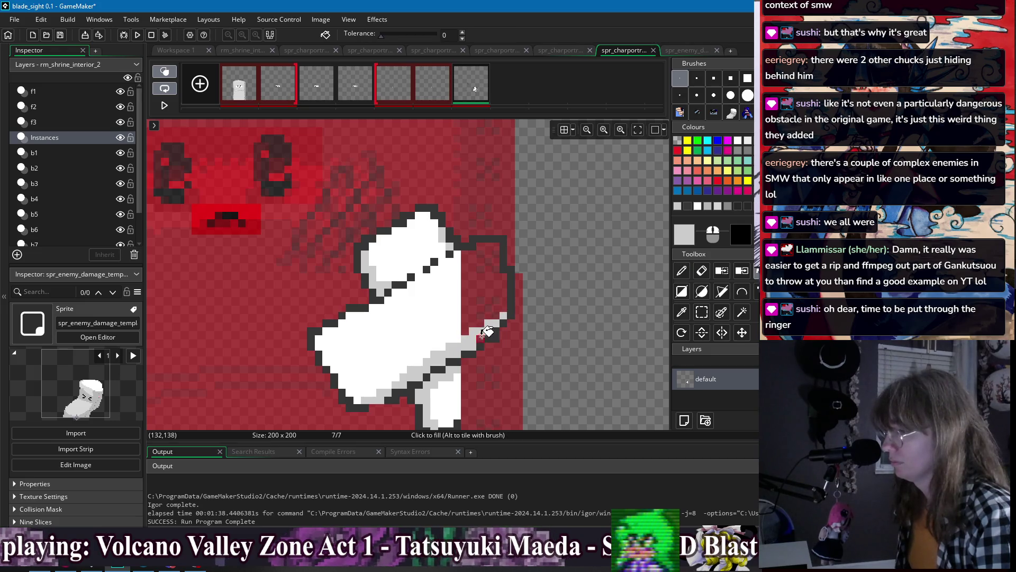
{"action": "left_click", "coordinate": [476, 292], "text": "ctrl"}
{"action": "left_click", "coordinate": [488, 283]}
- Undo a stray dark-grey fill, draw a 1px dark outline up from the foot, and fill the gap white
{"action": "left_click", "coordinate": [450, 246], "text": "ctrl"}
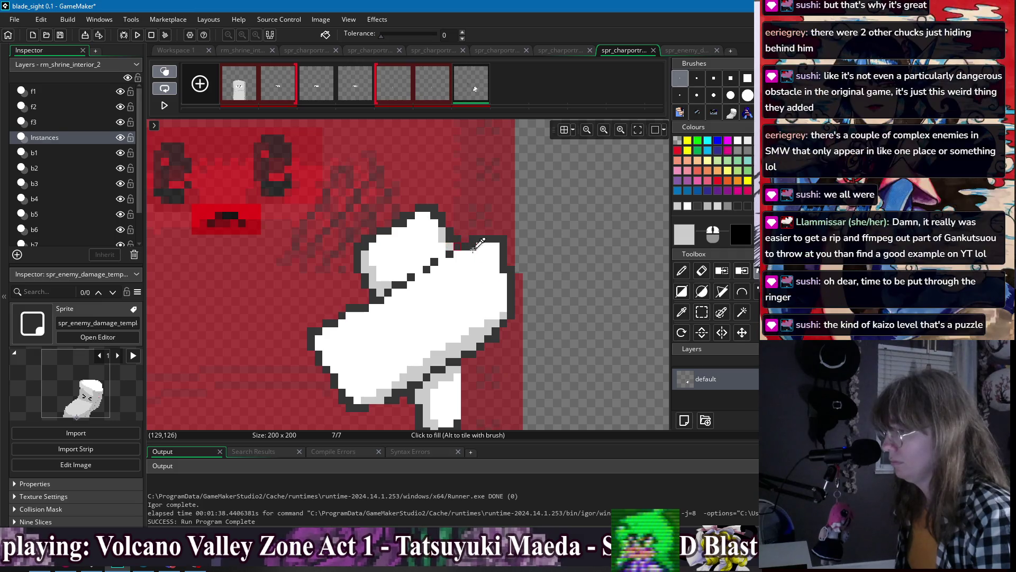
{"action": "scroll", "coordinate": [511, 224], "scroll_direction": "down", "scroll_amount": 2}
{"action": "left_click", "coordinate": [460, 370], "text": "ctrl"}
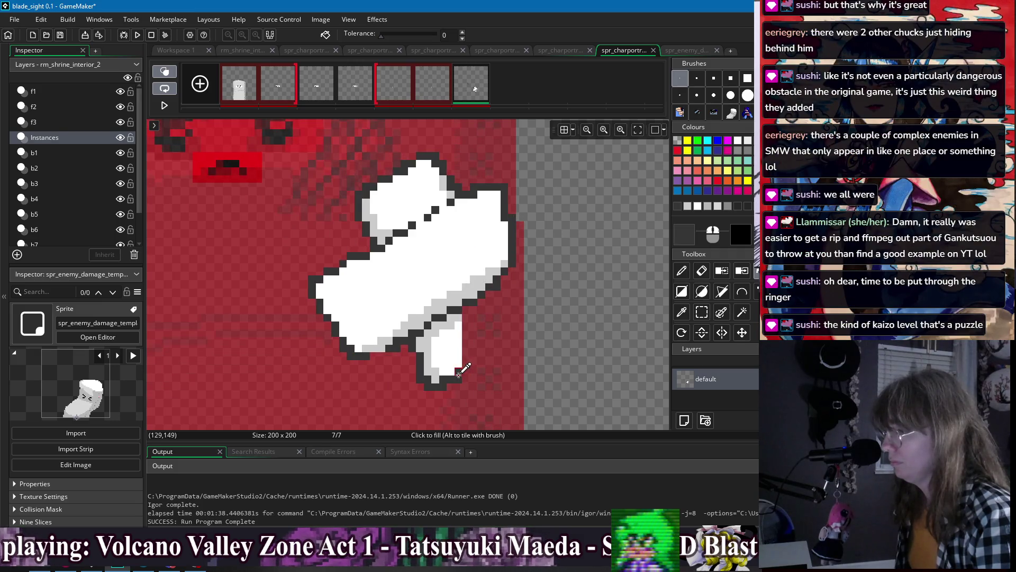
{"action": "left_click", "coordinate": [462, 374]}
{"action": "key", "text": "ctrl+z"}
{"action": "key", "text": "d"}
{"action": "mouse_move", "coordinate": [461, 372]}
{"action": "left_mouse_down"}
{"action": "mouse_move", "coordinate": [498, 349]}
{"action": "mouse_move", "coordinate": [497, 299]}
{"action": "mouse_move", "coordinate": [466, 340]}
{"action": "mouse_move", "coordinate": [477, 329]}
{"action": "mouse_move", "coordinate": [466, 318]}
{"action": "left_mouse_up"}
{"action": "left_click", "coordinate": [460, 275], "text": "ctrl"}
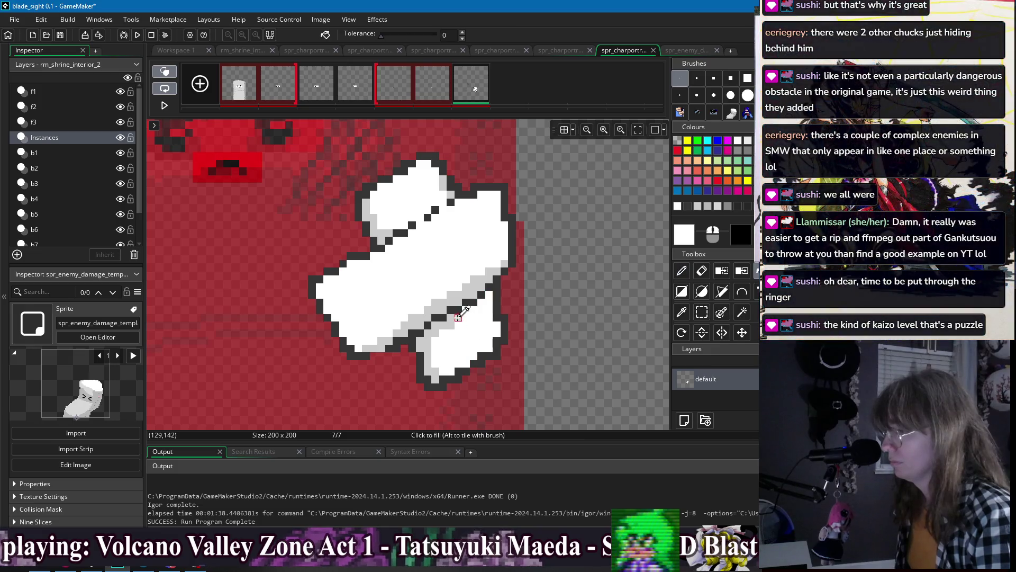
{"action": "left_click", "coordinate": [465, 315], "text": "ctrl"}
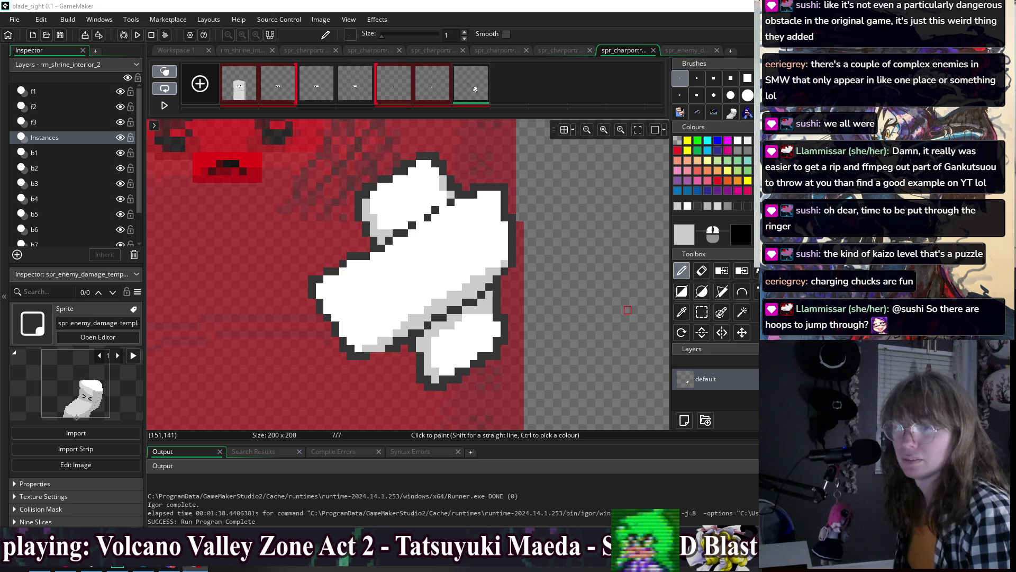
- On frame 1, Magic Wand-select just the sandbag's body shape
{"action": "left_click", "coordinate": [539, 7]}
{"action": "scroll", "coordinate": [477, 175], "scroll_direction": "down", "scroll_amount": 5}
{"action": "scroll", "coordinate": [531, 235], "scroll_direction": "up", "scroll_amount": 4}
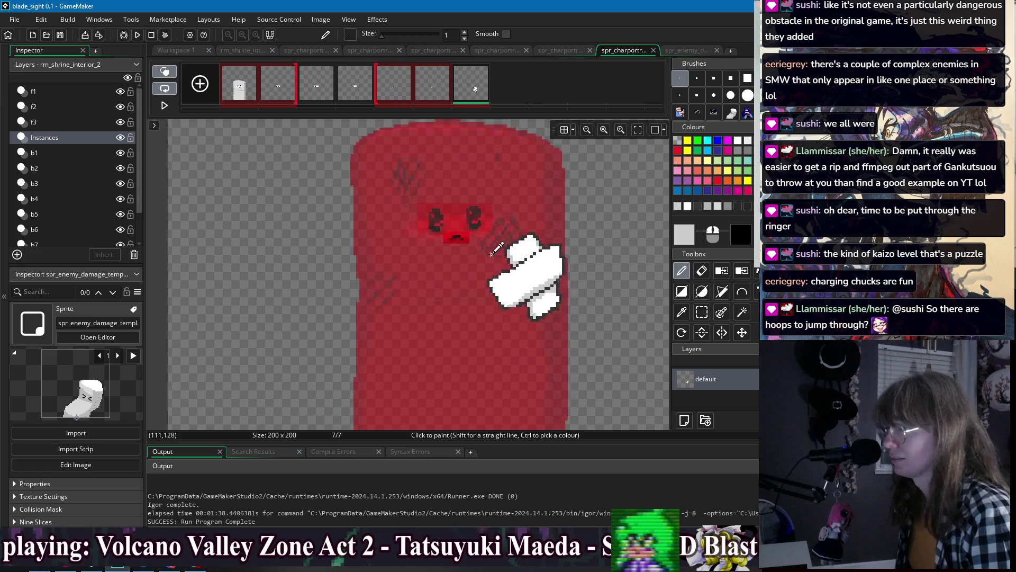
{"action": "scroll", "coordinate": [537, 241], "scroll_direction": "down", "scroll_amount": 2}
{"action": "scroll", "coordinate": [540, 240], "scroll_direction": "down", "scroll_amount": 4}
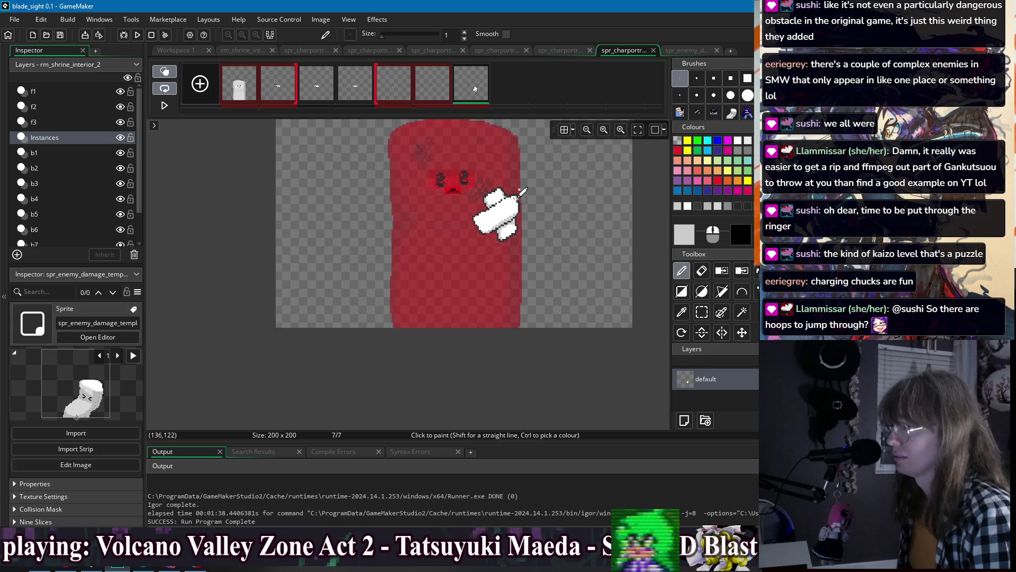
{"action": "left_click", "coordinate": [247, 95]}
{"action": "key", "text": "w"}
{"action": "left_click", "coordinate": [347, 276]}
{"action": "left_click", "coordinate": [435, 235]}
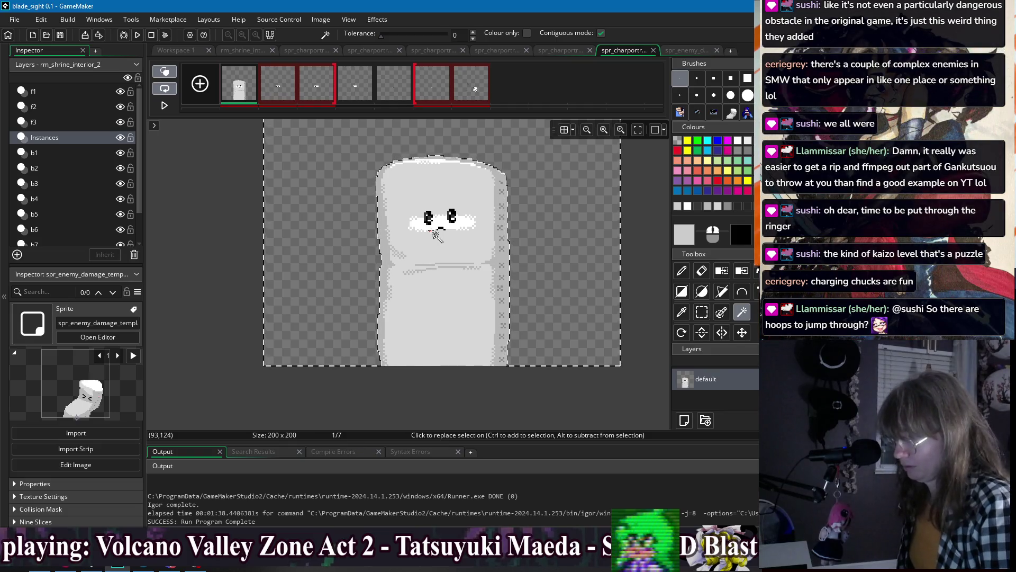
- Back on frame 7 with the Pencil, set a medium grey paint colour to alpha 8
{"action": "left_click", "coordinate": [468, 85]}
{"action": "key", "text": "p"}
{"action": "left_click", "coordinate": [747, 150]}
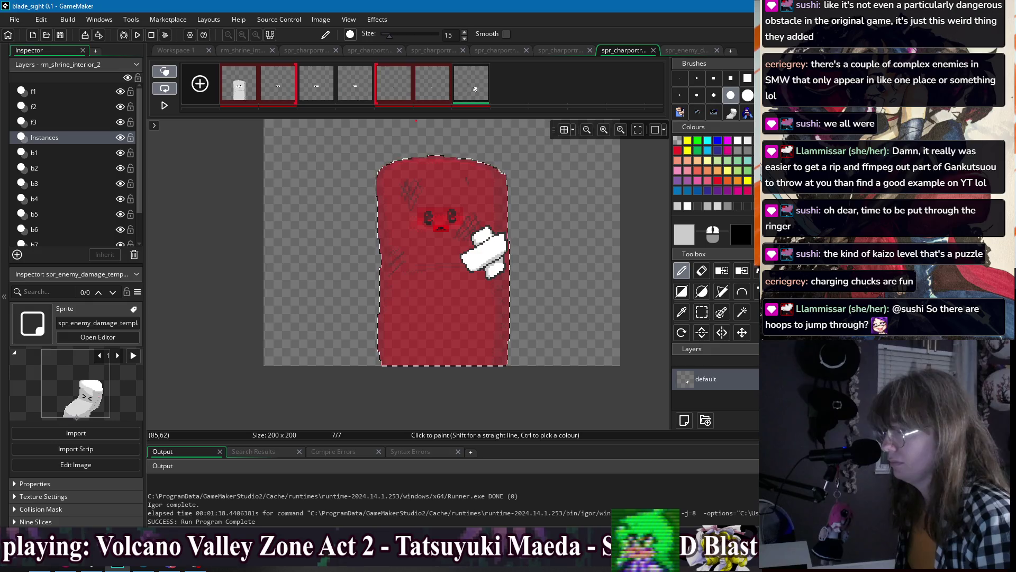
{"action": "left_click", "coordinate": [685, 235]}
{"action": "left_click_drag", "start_coordinate": [371, 173], "coordinate": [359, 174]}
{"action": "left_click", "coordinate": [435, 280]}
- Turn off onion skinning and reopen the paint colour settings
{"action": "scroll", "coordinate": [418, 344], "scroll_direction": "up", "scroll_amount": 1}
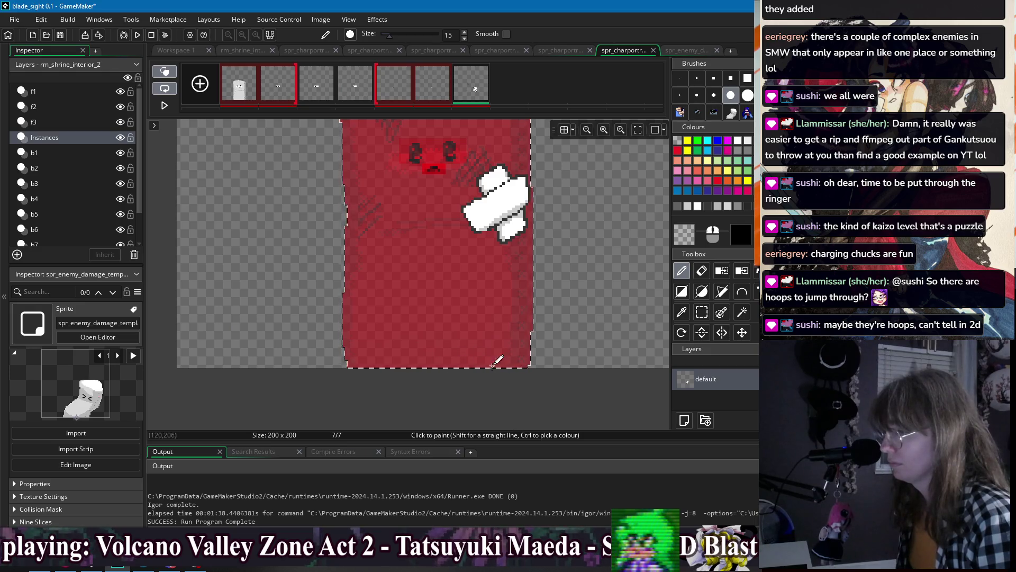
{"action": "scroll", "coordinate": [532, 344], "scroll_direction": "up", "scroll_amount": 1}
{"action": "scroll", "coordinate": [529, 339], "scroll_direction": "up", "scroll_amount": 1}
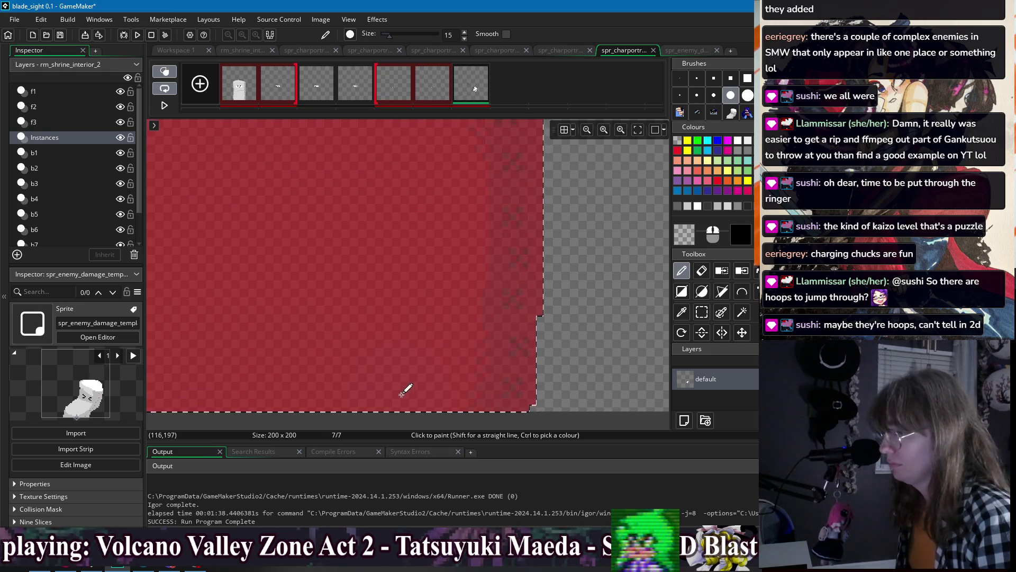
{"action": "scroll", "coordinate": [460, 346], "scroll_direction": "down", "scroll_amount": 1}
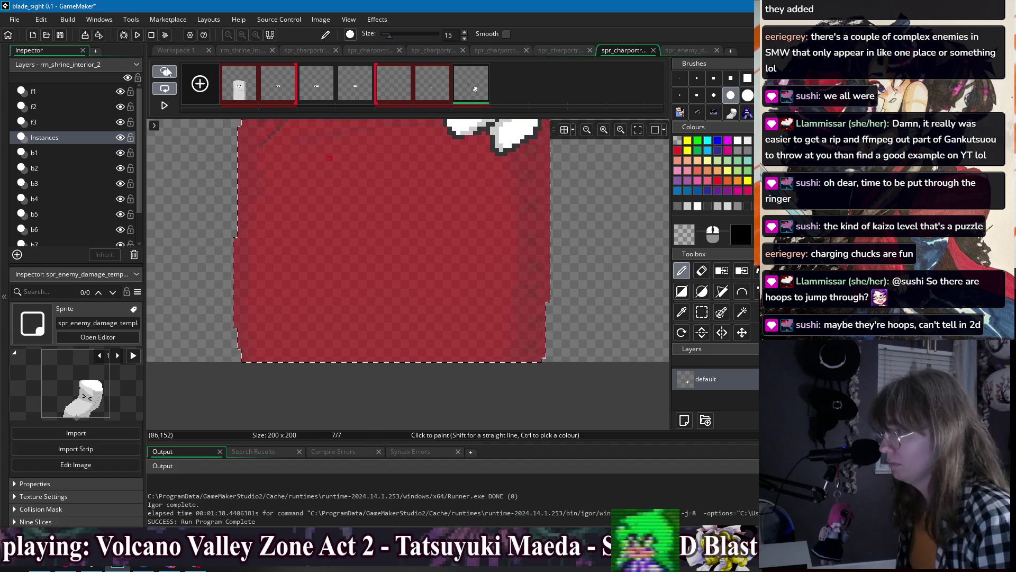
{"action": "left_click", "coordinate": [164, 71]}
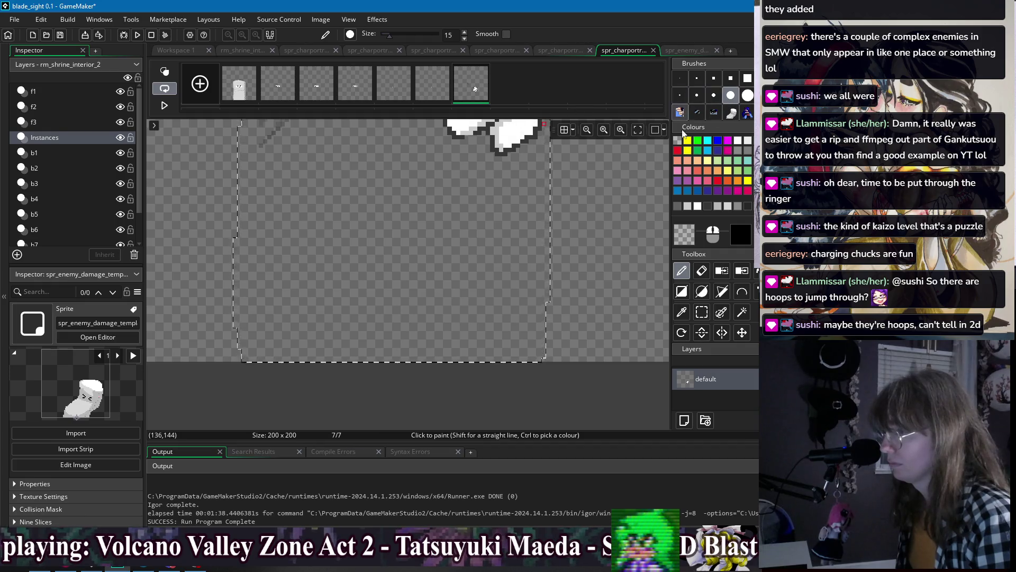
{"action": "left_click", "coordinate": [690, 235]}
- Nudge the translucent grey's alpha slider, confirm, and zoom out to the whole of frame 7
{"action": "left_click_drag", "start_coordinate": [364, 172], "coordinate": [361, 171]}
{"action": "left_click", "coordinate": [434, 279]}
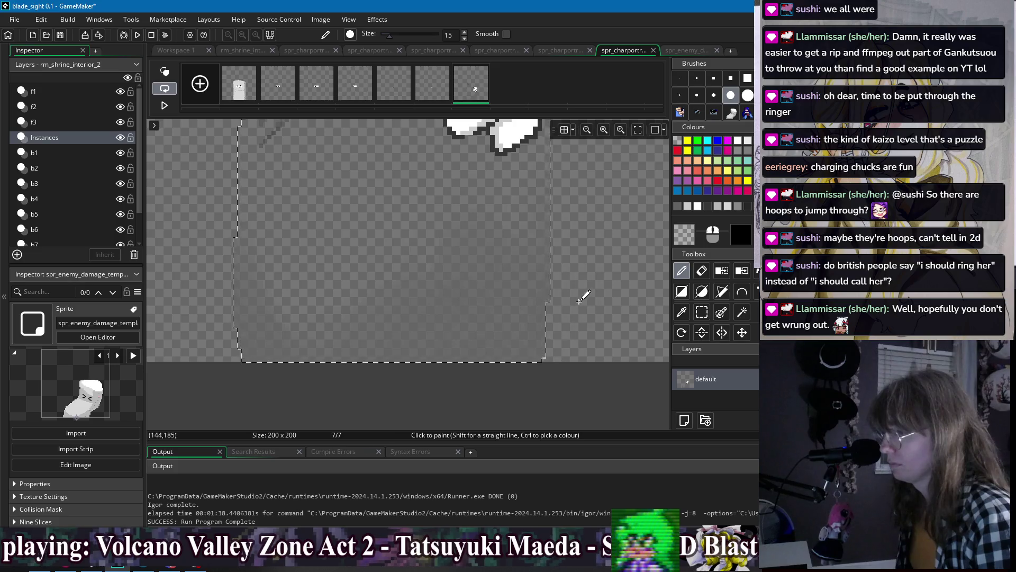
{"action": "scroll", "coordinate": [582, 297], "scroll_direction": "down", "scroll_amount": 3}
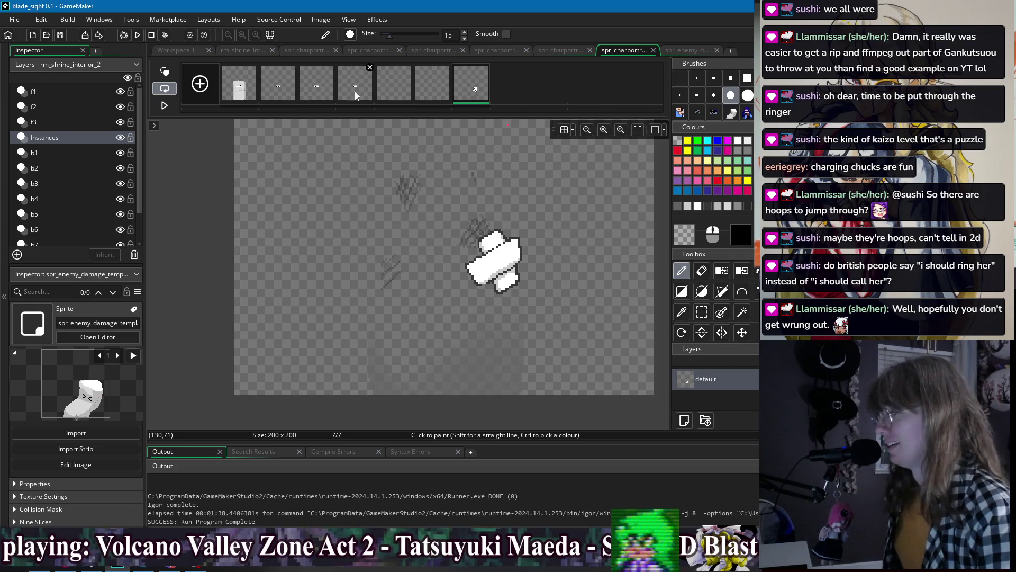
- Step through all seven portrait frames to preview the animation, returning to frame 1
{"action": "left_click", "coordinate": [253, 91]}
{"action": "left_click", "coordinate": [282, 83]}
{"action": "left_click", "coordinate": [317, 86]}
{"action": "left_click", "coordinate": [360, 88]}
{"action": "left_click", "coordinate": [408, 93]}
{"action": "left_click", "coordinate": [440, 93]}
{"action": "left_click", "coordinate": [236, 82]}
- Close spr_enemy_damage_template and move spr_charportrait_sandbag's origin onto the face at 99 x 119
{"action": "left_click", "coordinate": [182, 50]}
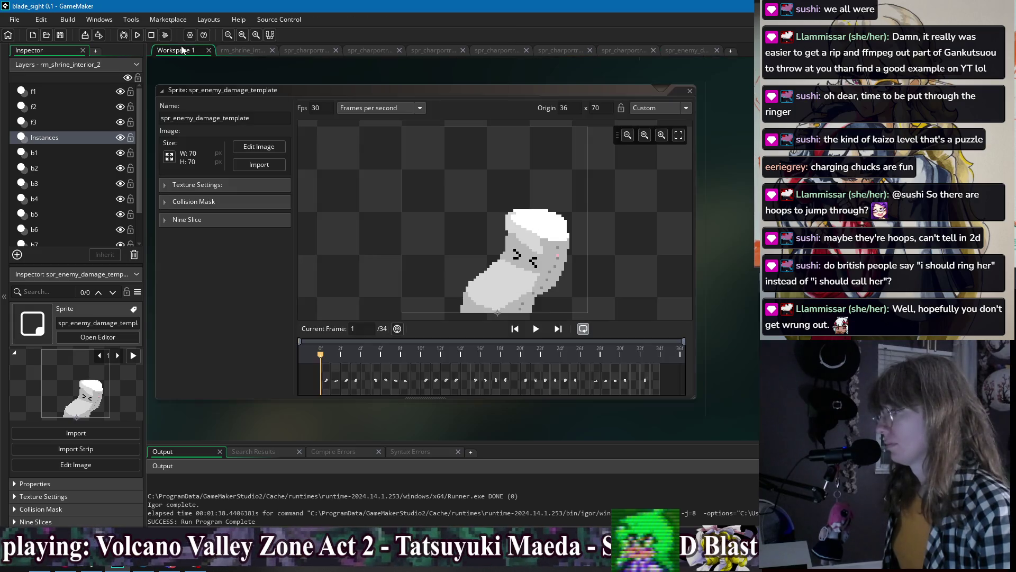
{"action": "left_click", "coordinate": [689, 91]}
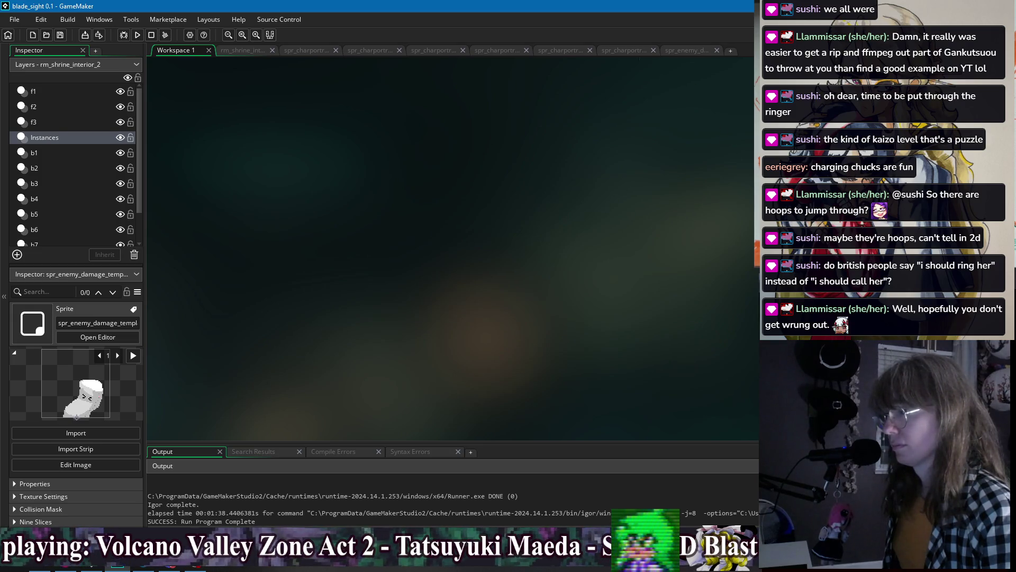
{"action": "left_click", "coordinate": [718, 50]}
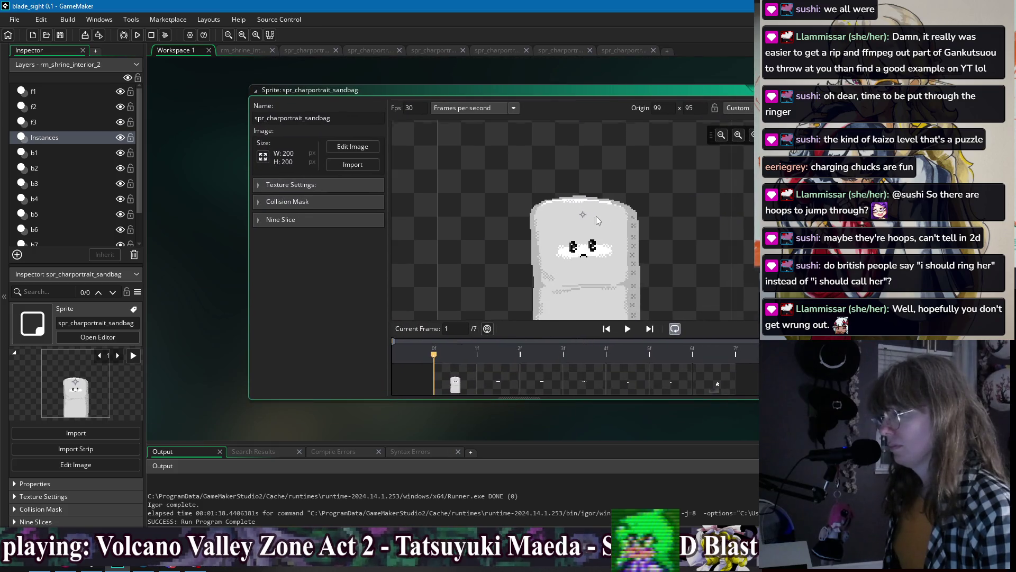
{"action": "left_click", "coordinate": [582, 250]}
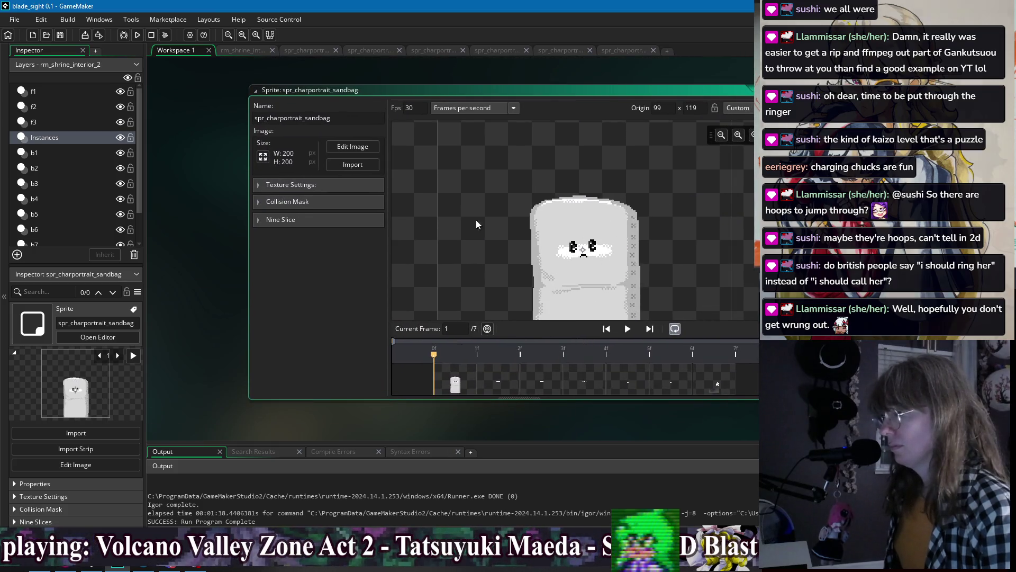
{"action": "left_click", "coordinate": [137, 35]}
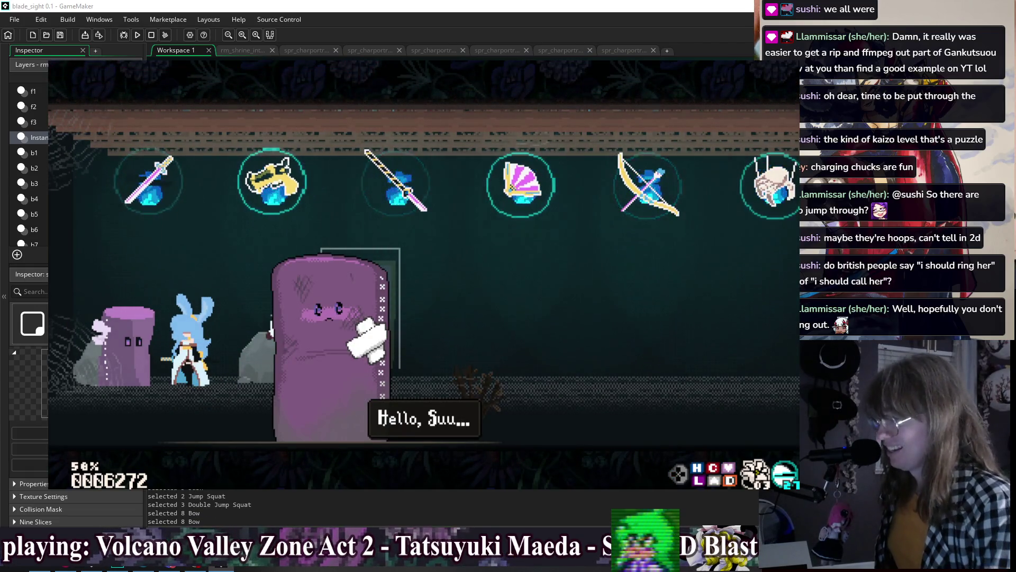
{"action": "key", "text": "Escape"}
{"action": "double_click", "coordinate": [453, 382]}
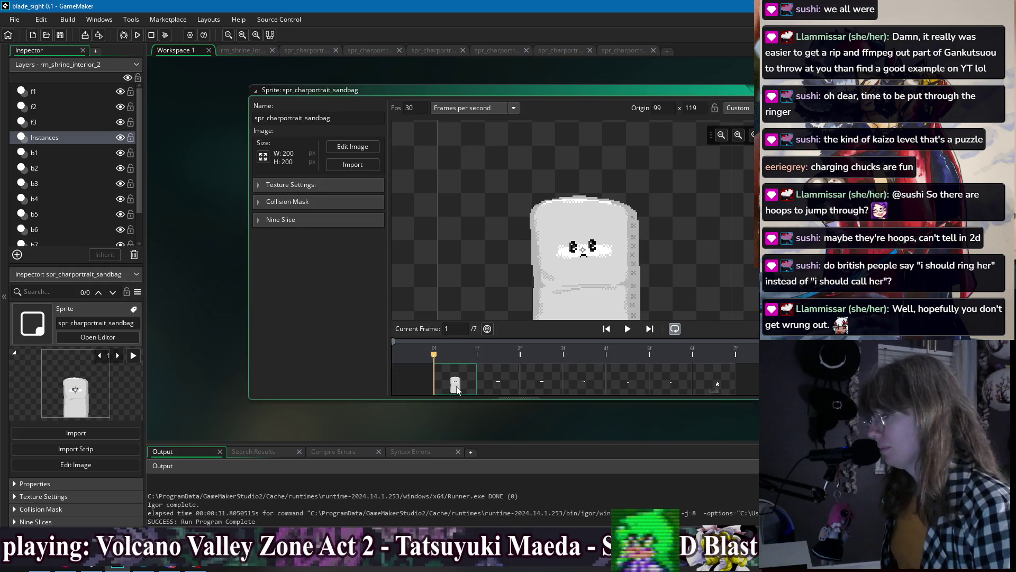
- With a 1px Swap Colours brush, turn frame 4's grey top band white, then rerun the game
{"action": "left_click", "coordinate": [315, 91]}
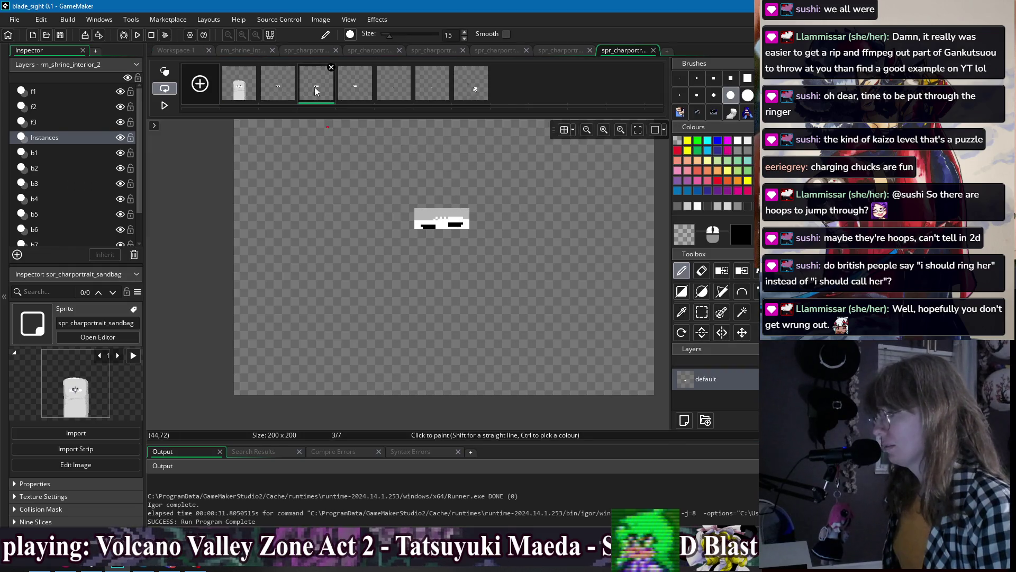
{"action": "left_click", "coordinate": [251, 90]}
{"action": "left_click", "coordinate": [285, 95]}
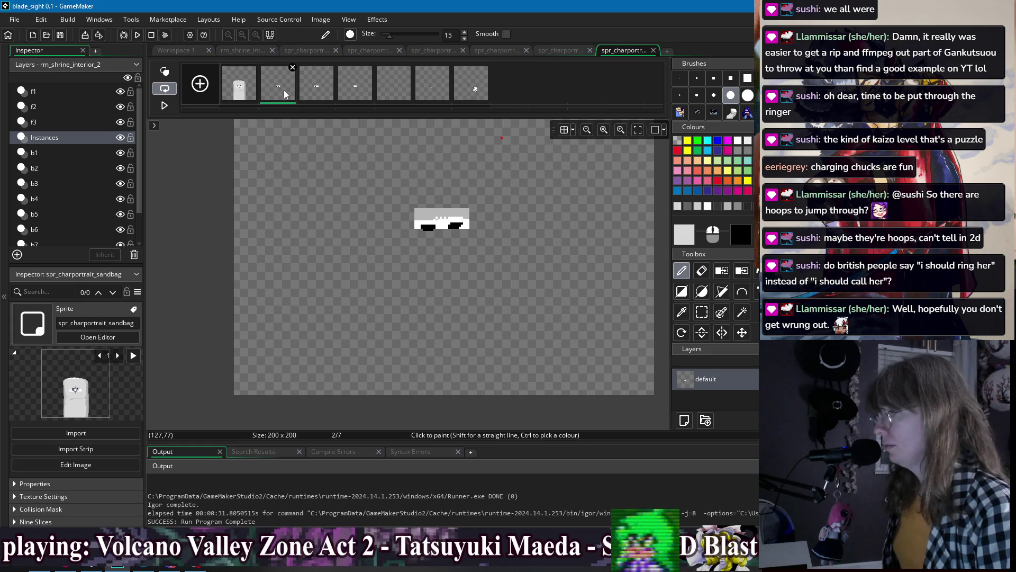
{"action": "left_click", "coordinate": [680, 78]}
{"action": "scroll", "coordinate": [464, 175], "scroll_direction": "up", "scroll_amount": 3}
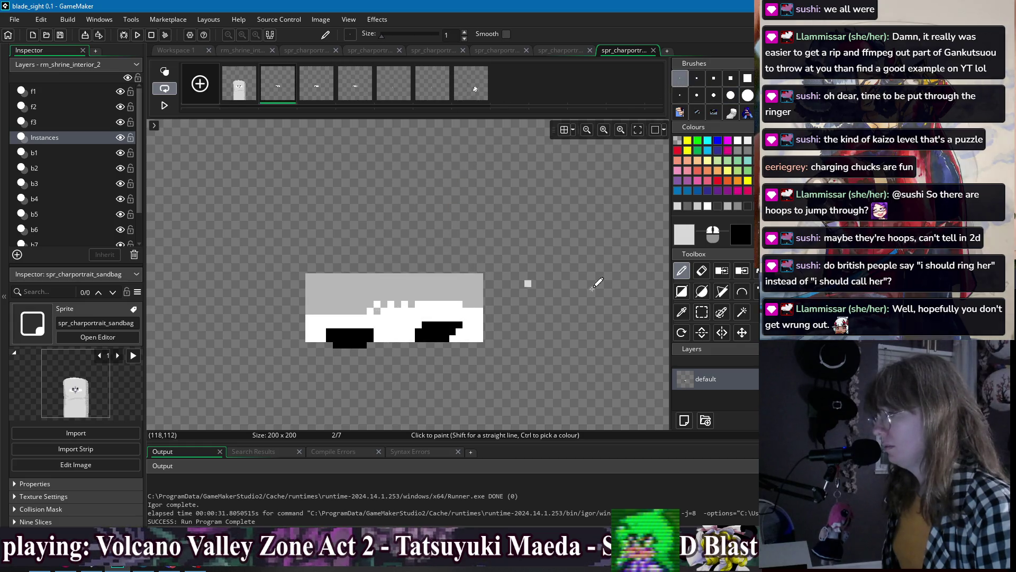
{"action": "left_click", "coordinate": [742, 271]}
{"action": "left_click", "coordinate": [317, 85]}
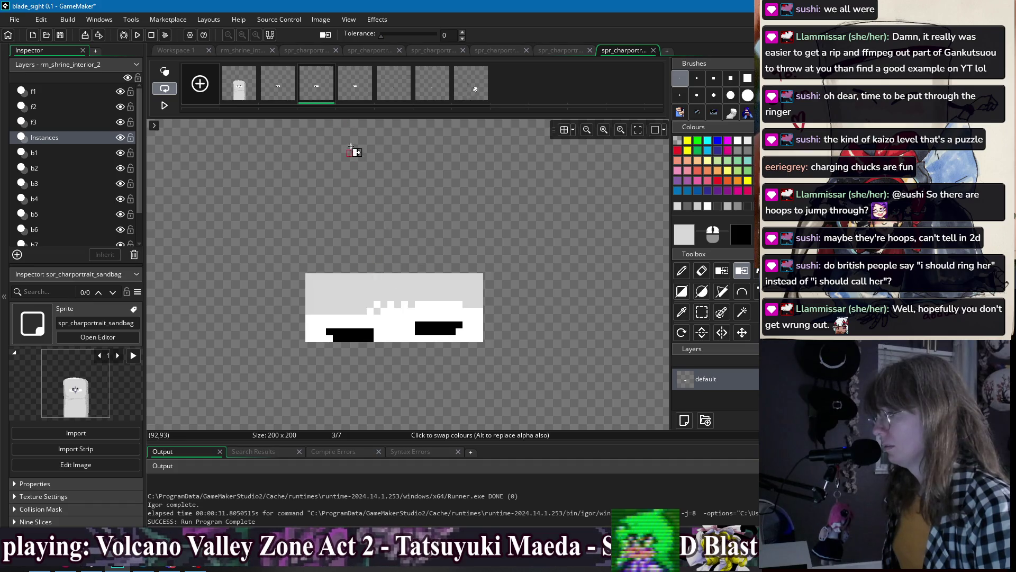
{"action": "left_click", "coordinate": [370, 69]}
{"action": "left_click", "coordinate": [404, 290]}
{"action": "left_click", "coordinate": [386, 82]}
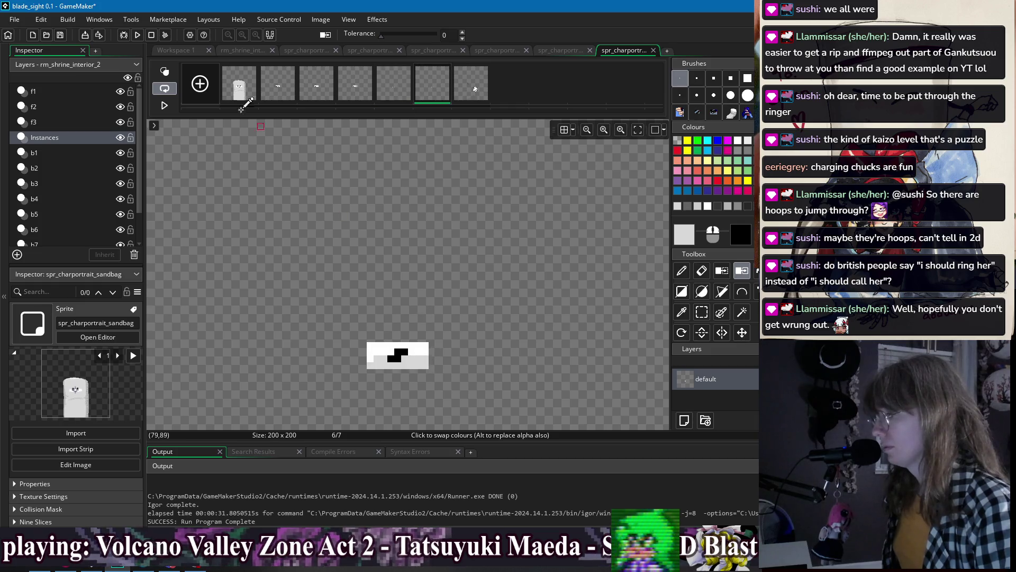
{"action": "left_click", "coordinate": [137, 34]}
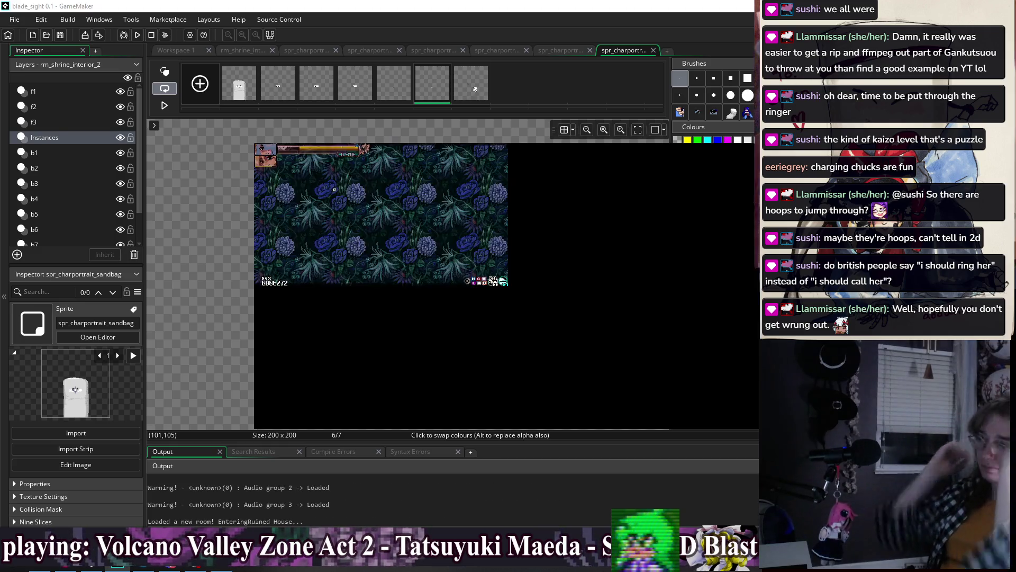
- Move the character through the level to the sandbag to start its dialogue
{"action": "key", "text": "Left"}
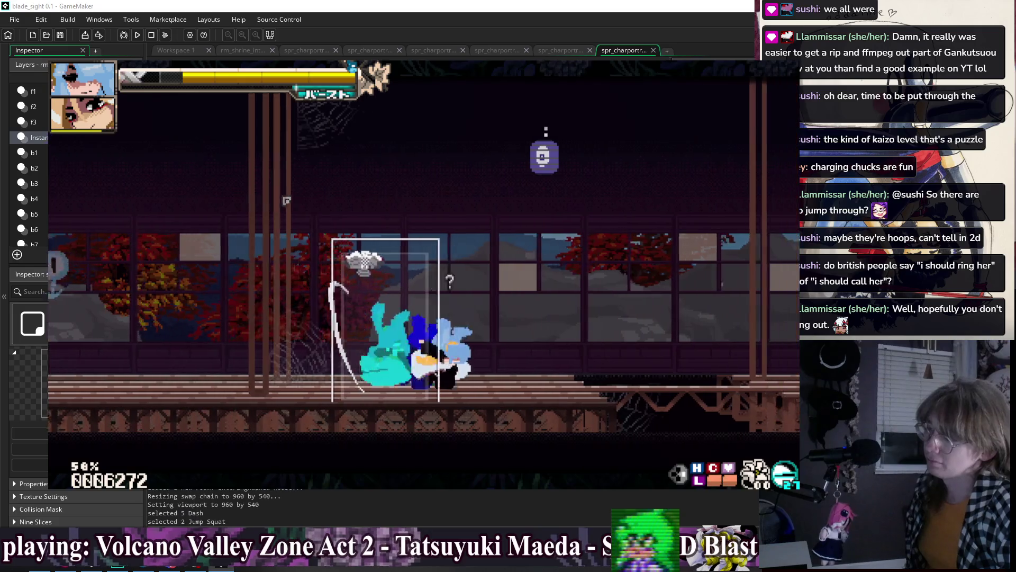
{"action": "key", "text": "Right"}
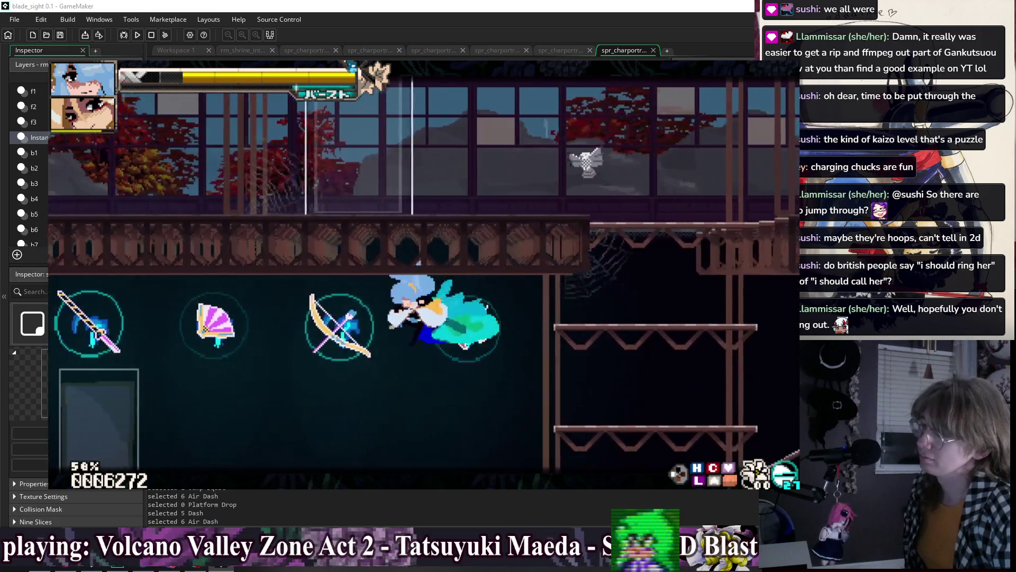
{"action": "key", "text": "space"}
{"action": "key", "text": "Left"}
{"action": "key", "text": "space"}
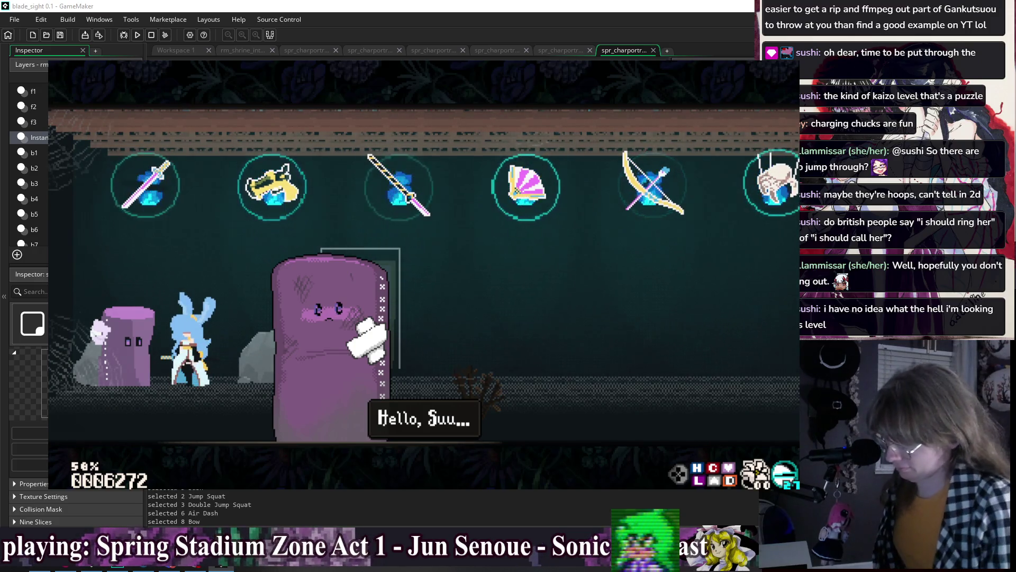
- Advance through the sandbag conversation and pick the 'I'm so sorry...' reply
{"action": "key", "text": "z"}
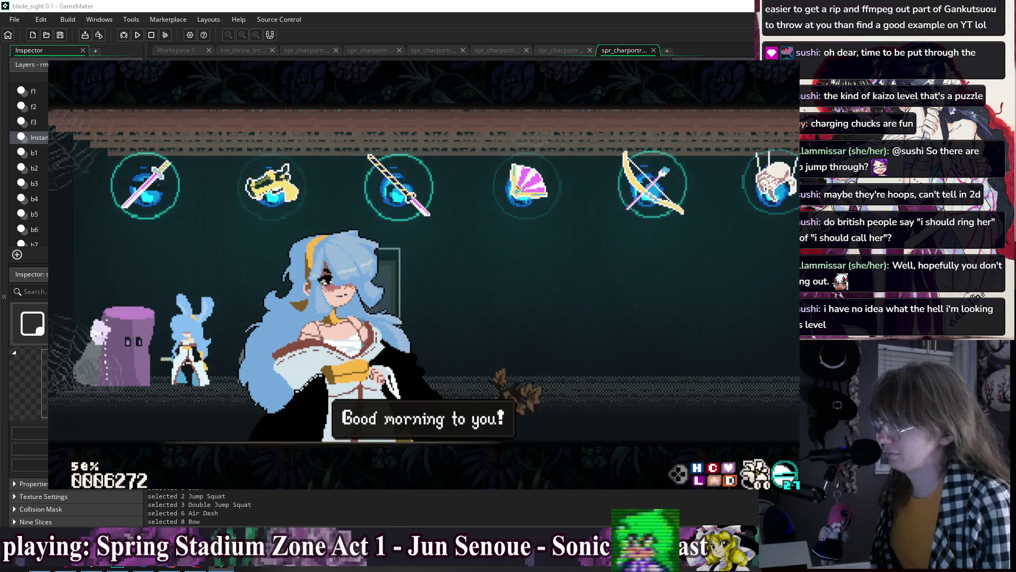
{"action": "key", "text": "z"}
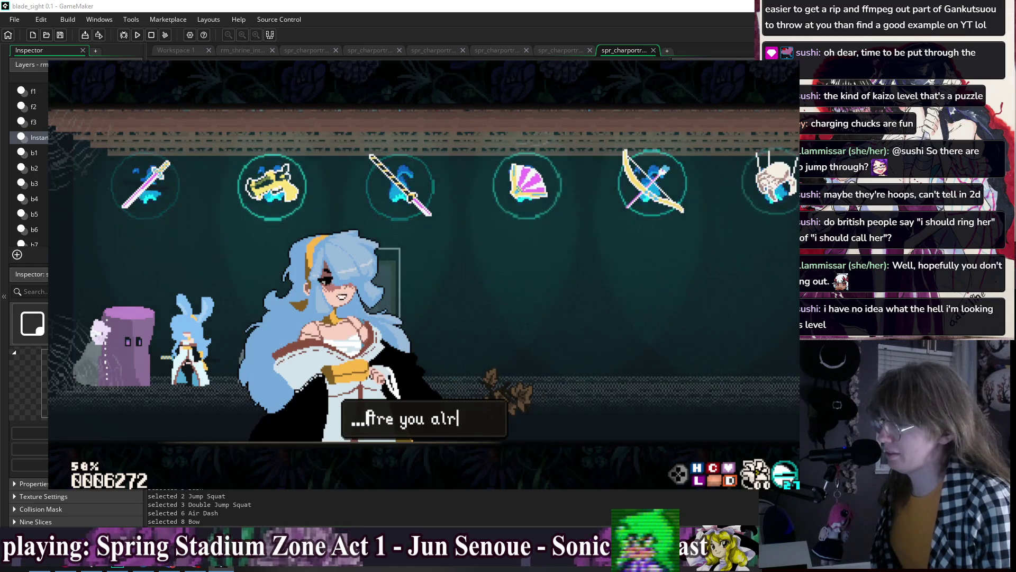
{"action": "key", "text": "z"}
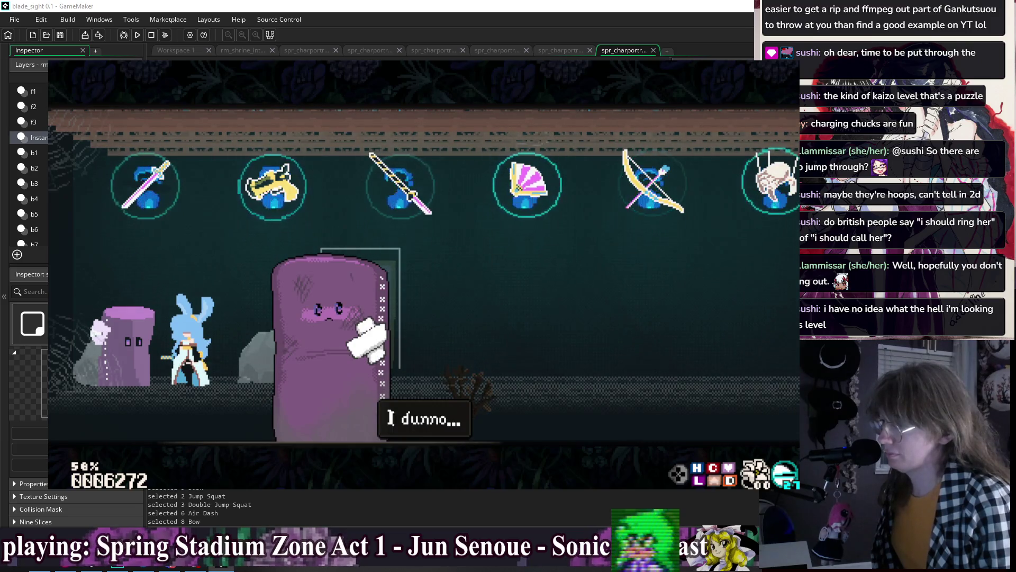
{"action": "key", "text": "z"}
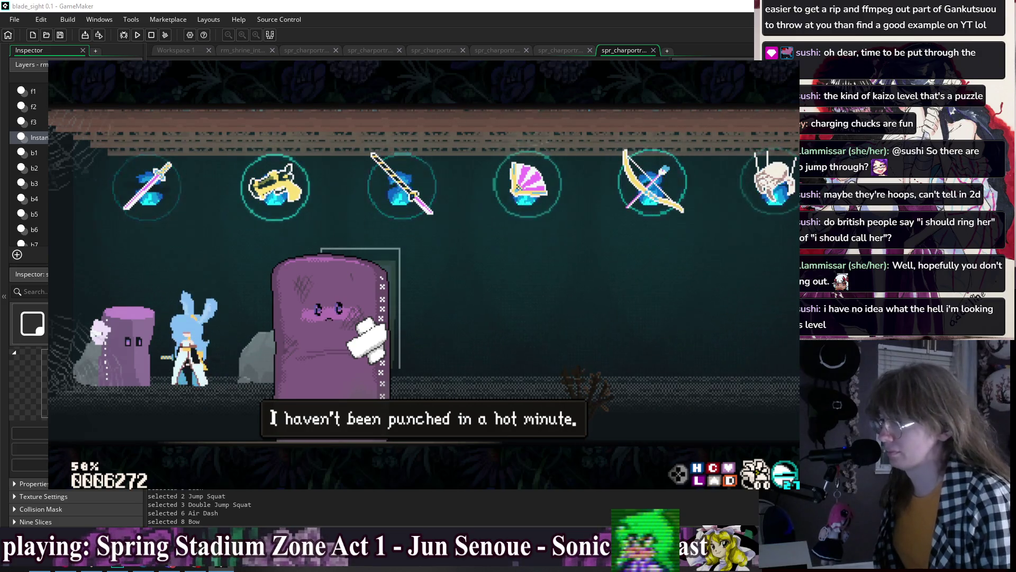
{"action": "key", "text": "z"}
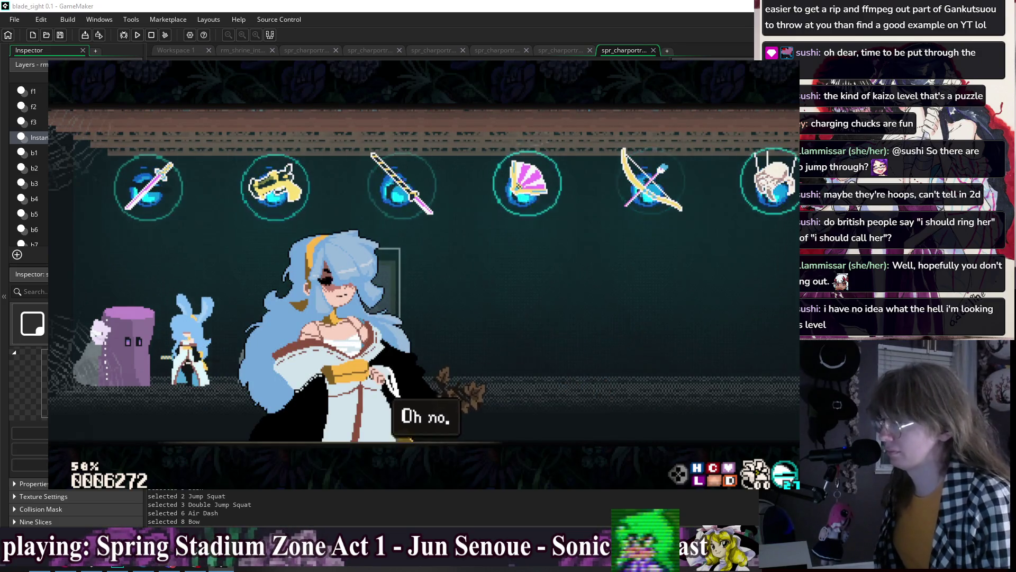
{"action": "key", "text": "z"}
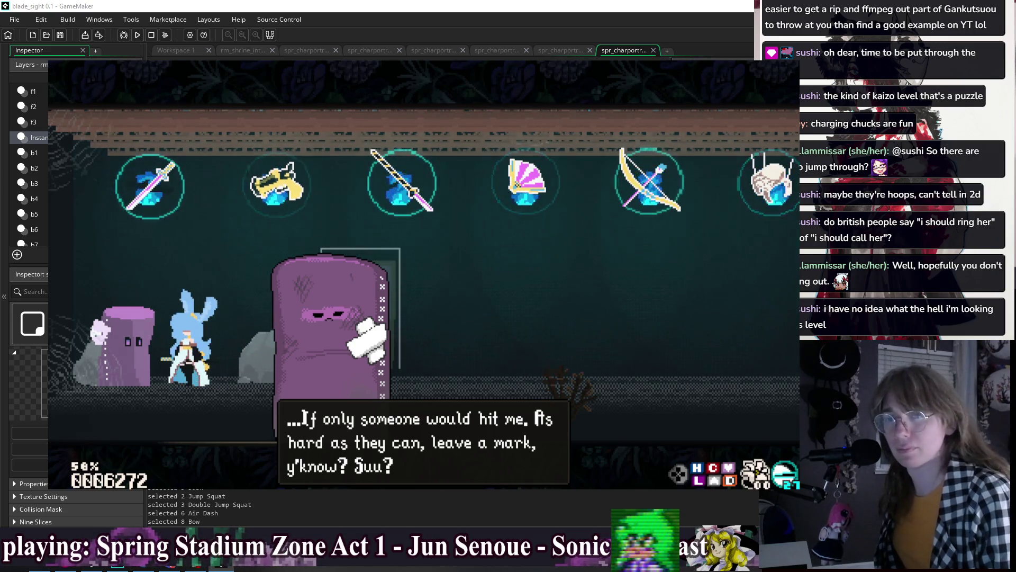
{"action": "key", "text": "z"}
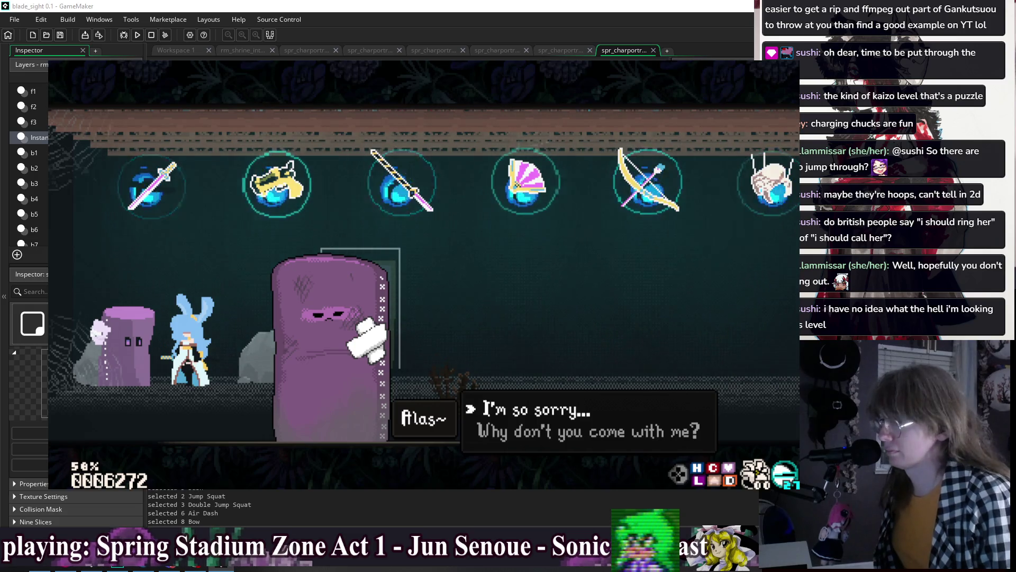
{"action": "key", "text": "z"}
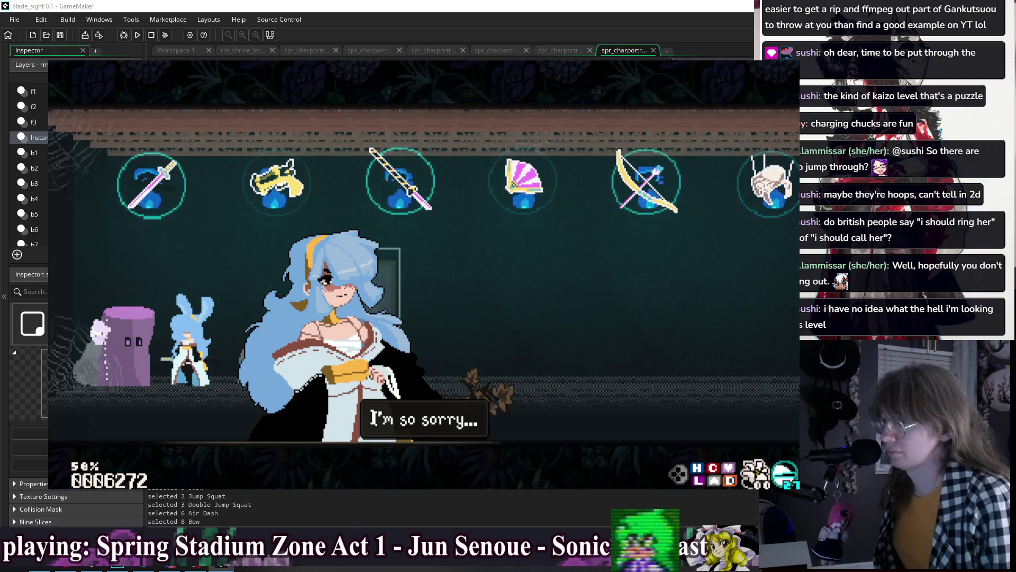
{"action": "key", "text": "z"}
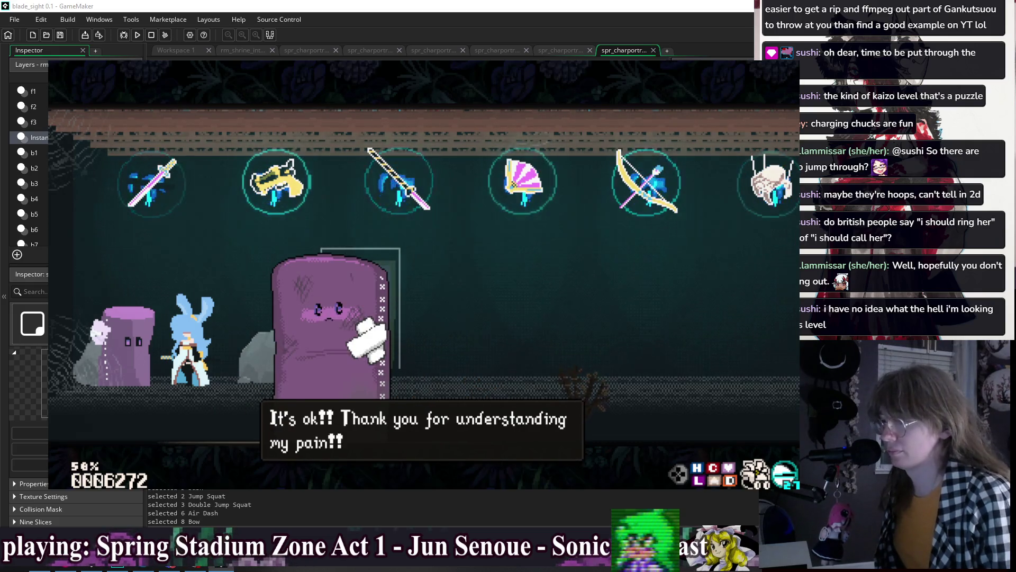
- Talk to the sandbag again, choose 'Why don't you come with me?', and walk on after it accepts
{"action": "key", "text": "z"}
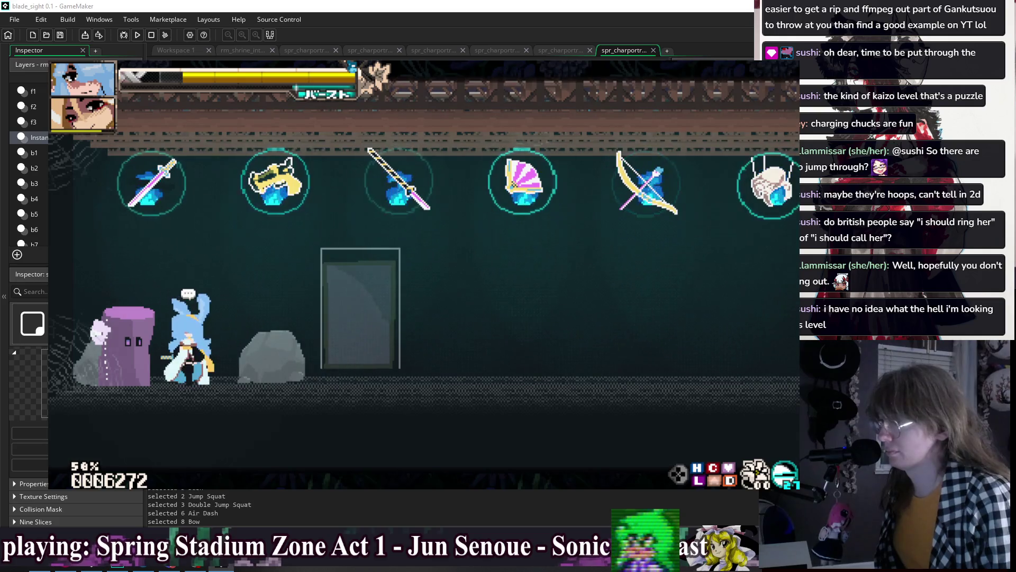
{"action": "key", "text": "z"}
{"action": "key", "text": "z"}
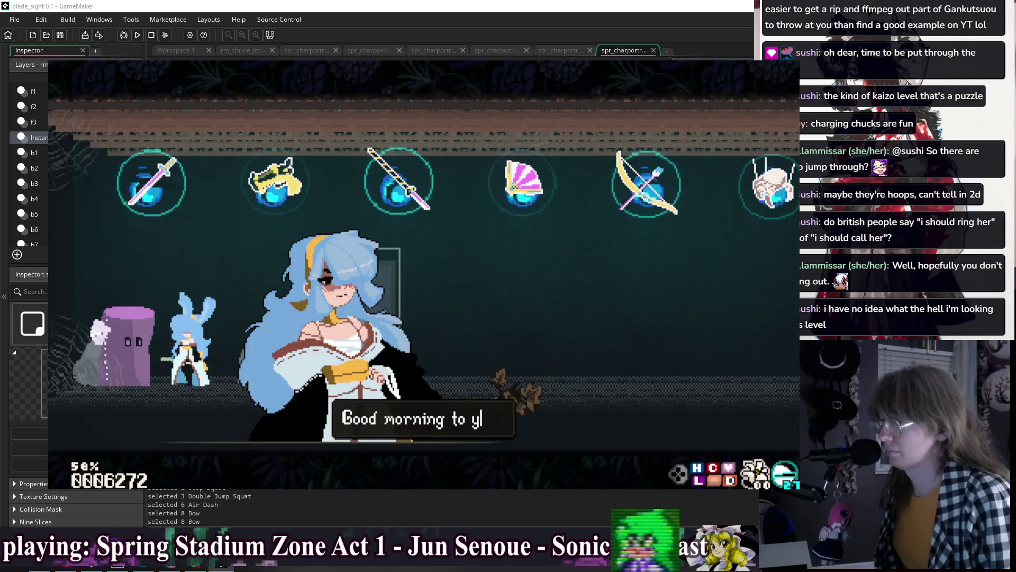
{"action": "key", "text": "z"}
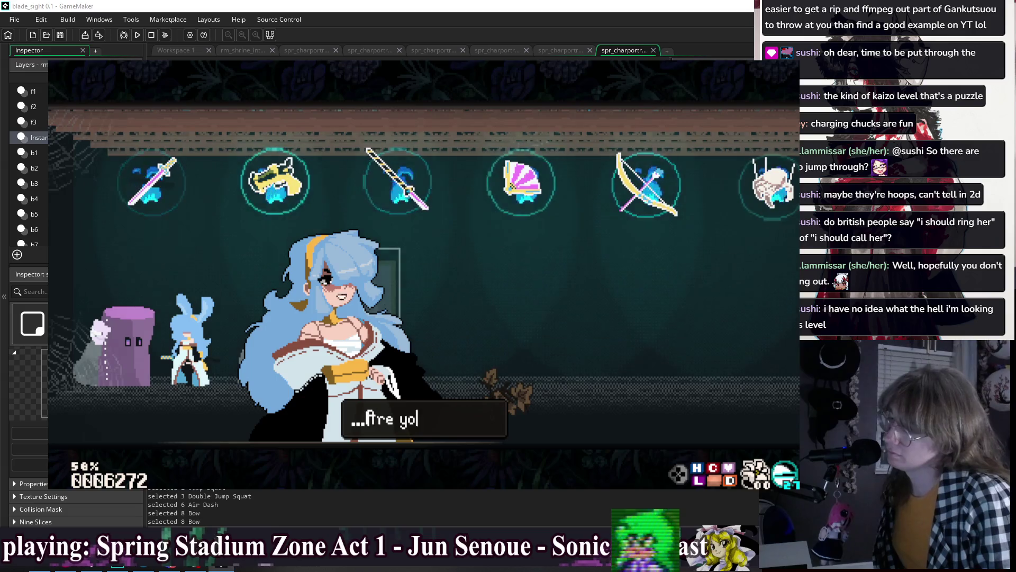
{"action": "key", "text": "z"}
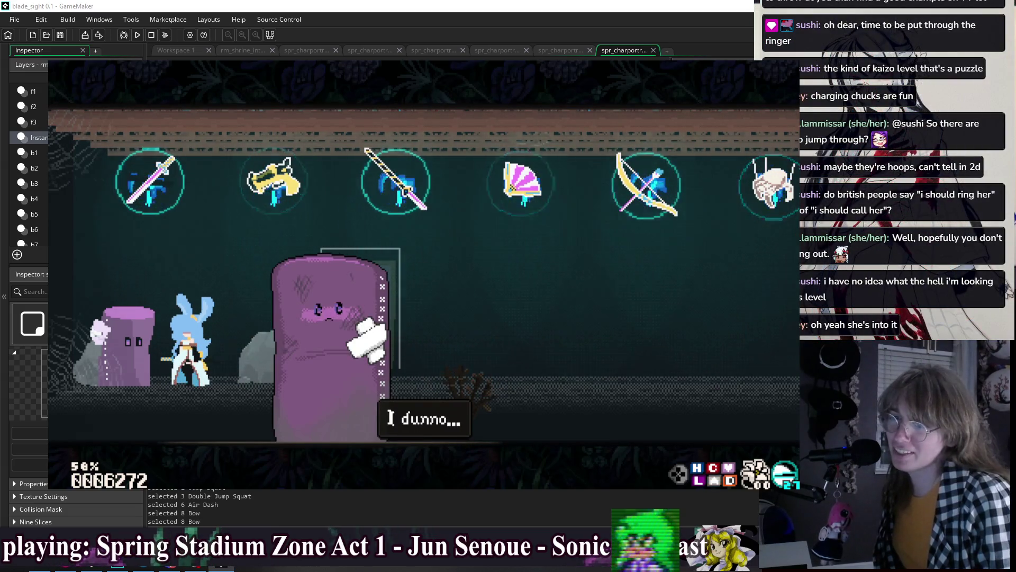
{"action": "key", "text": "z"}
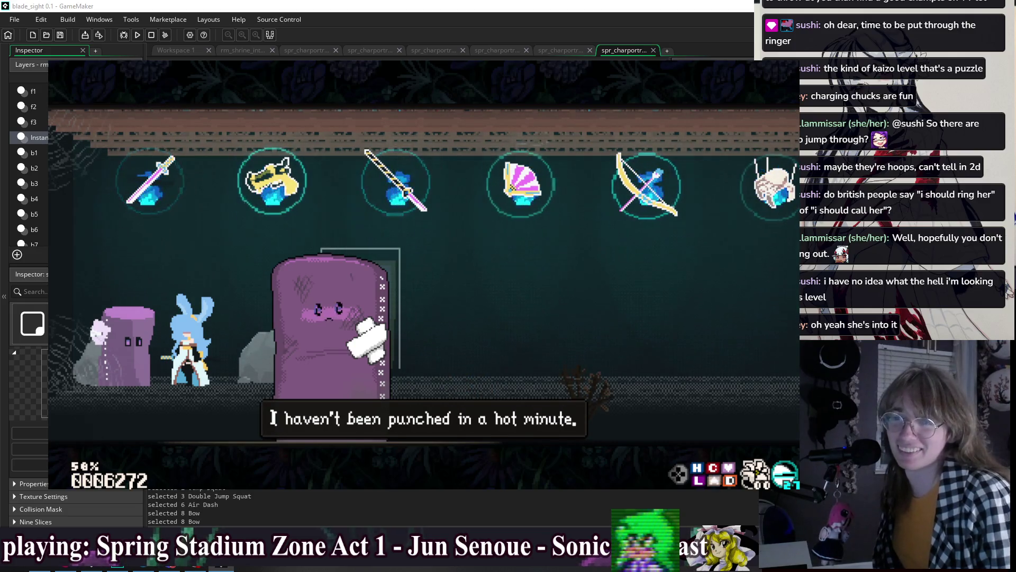
{"action": "key", "text": "z"}
{"action": "key", "text": "z"}
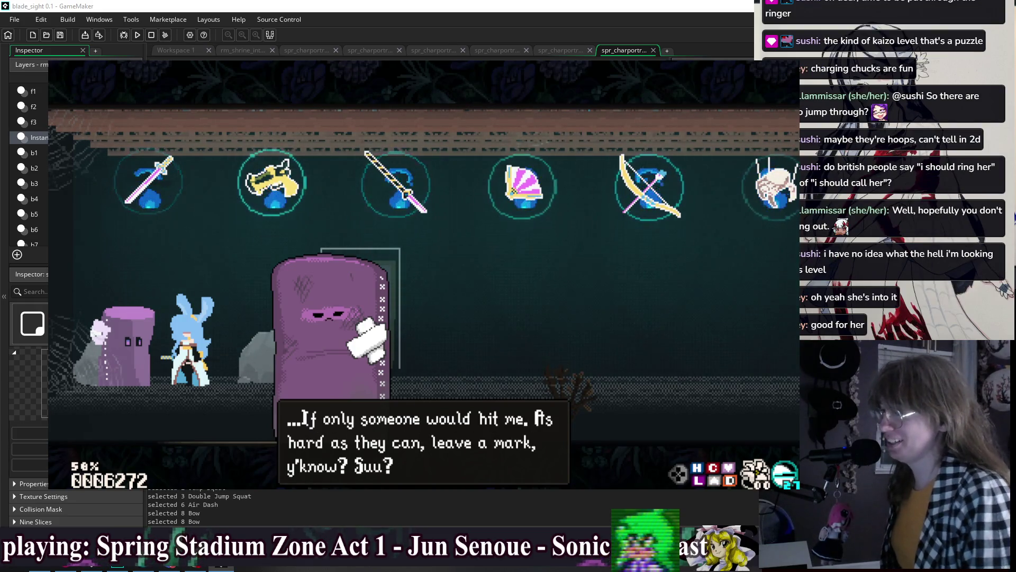
{"action": "key", "text": "z"}
{"action": "key", "text": "z"}
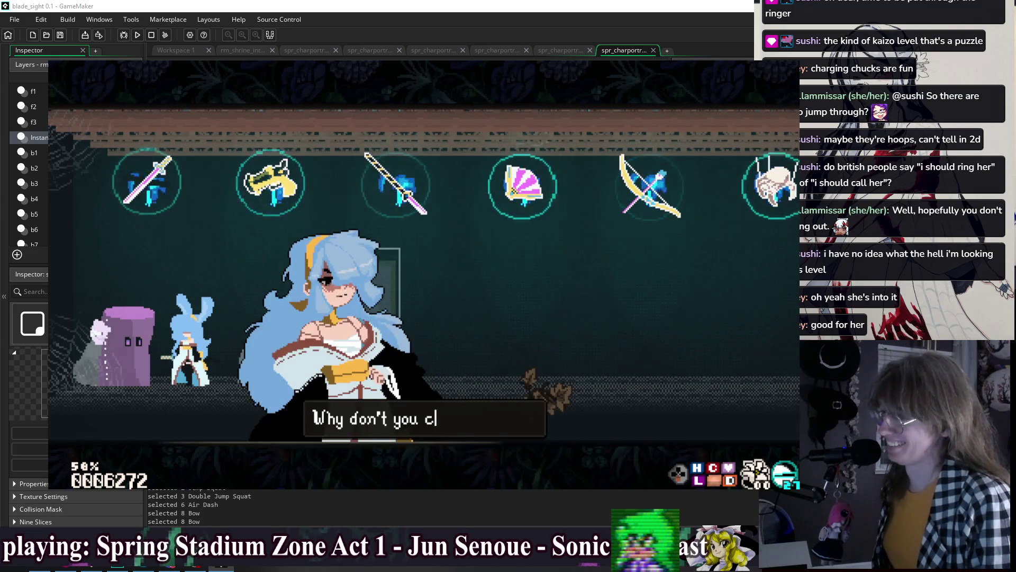
{"action": "key", "text": "z"}
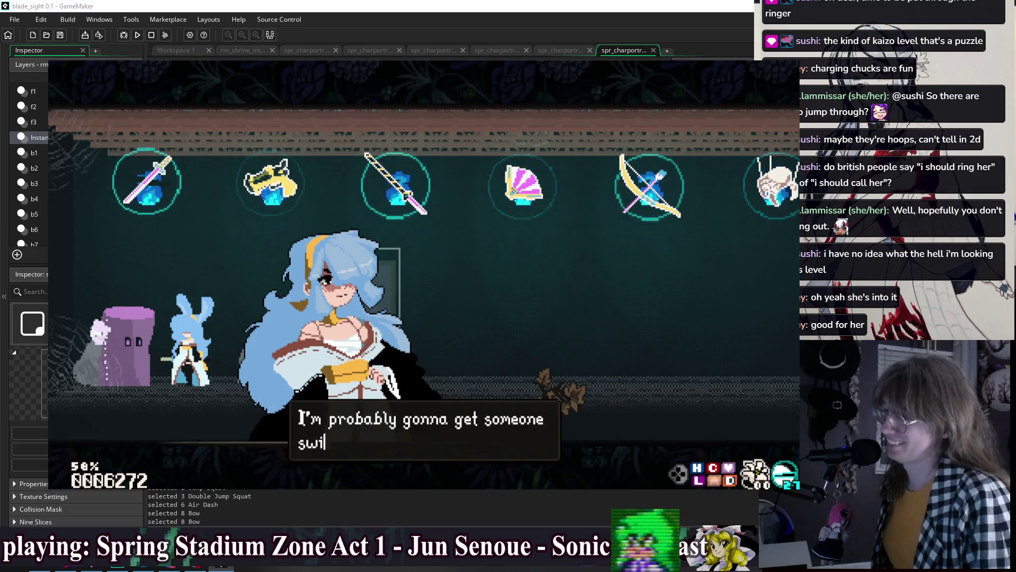
{"action": "key", "text": "z"}
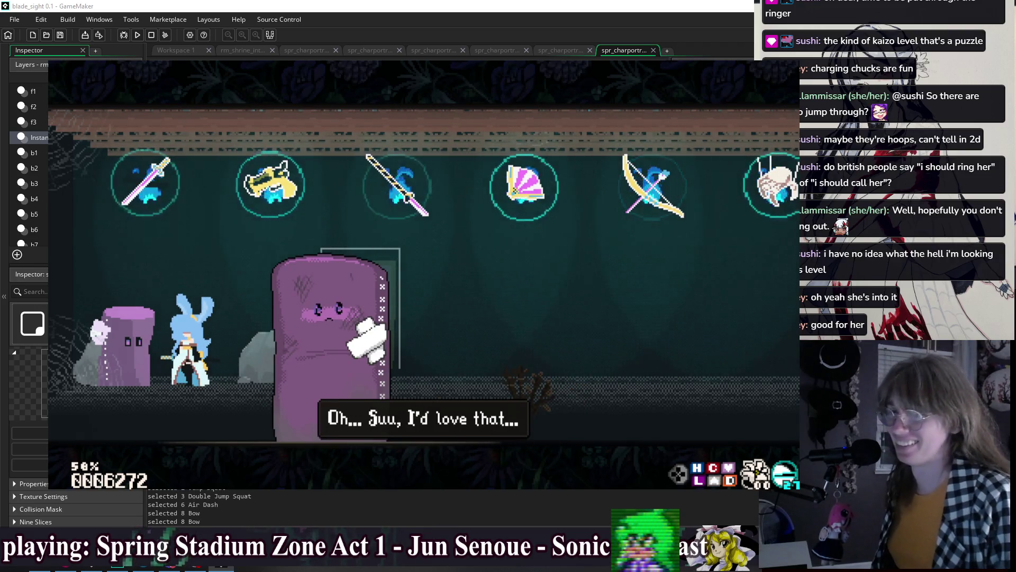
{"action": "key", "text": "z"}
{"action": "key", "text": "z"}
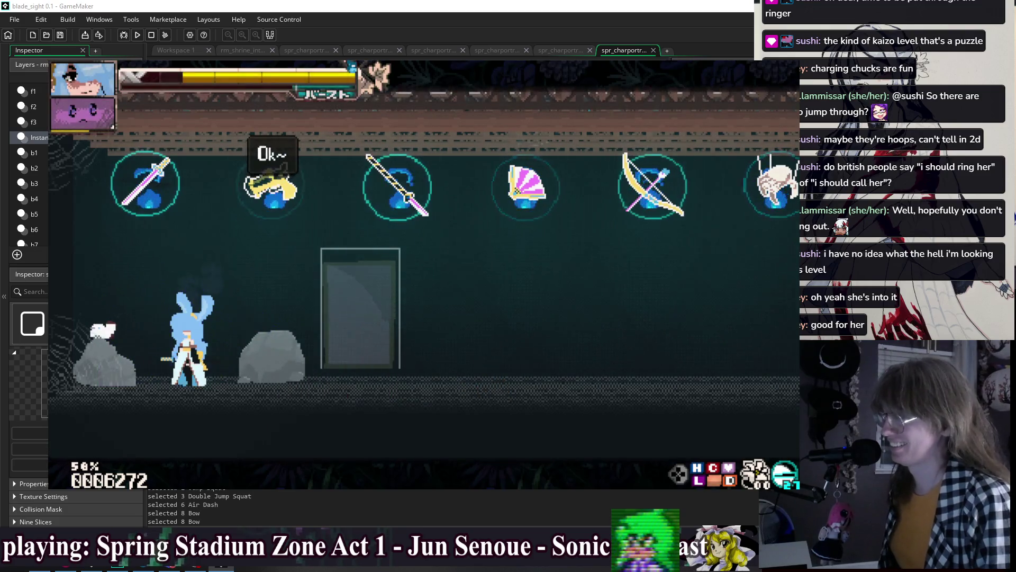
{"action": "key", "text": "Right"}
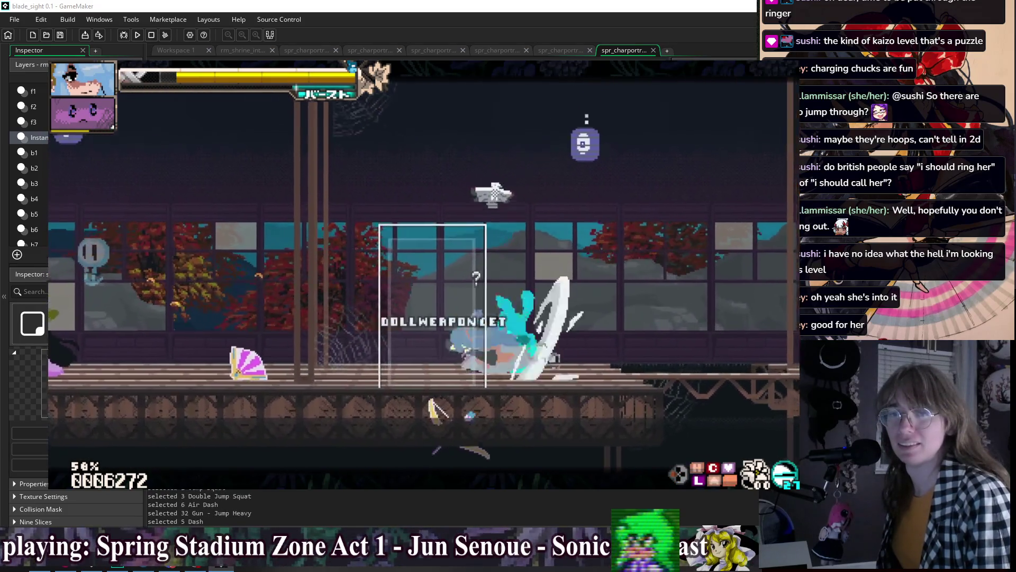
- Dash the character right toward the fox-eared NPC
{"action": "key", "text": "Right"}
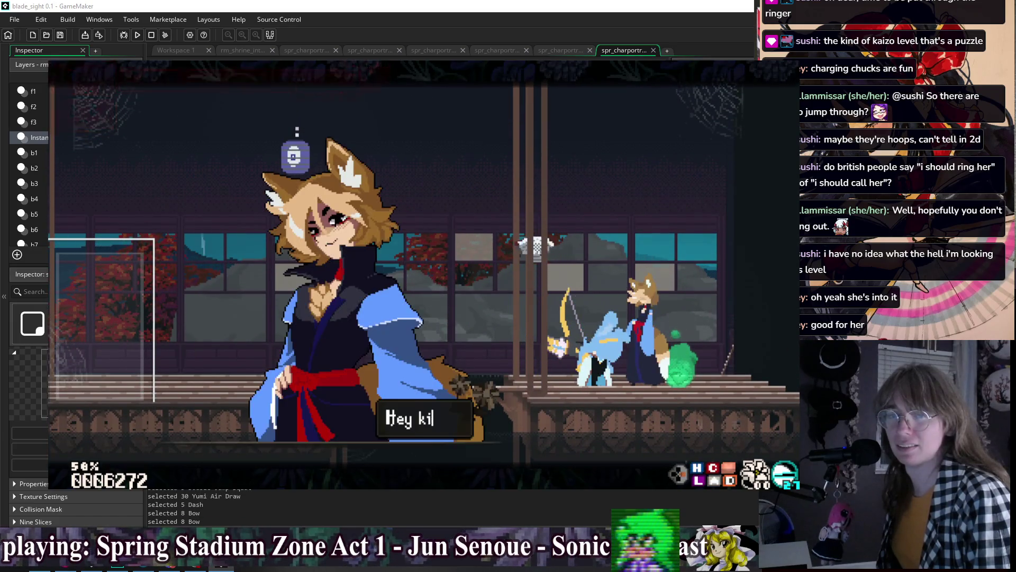
- Step through the fox's lines and the blue-haired reply to the training-room hints, then resume play
{"action": "key", "text": "z"}
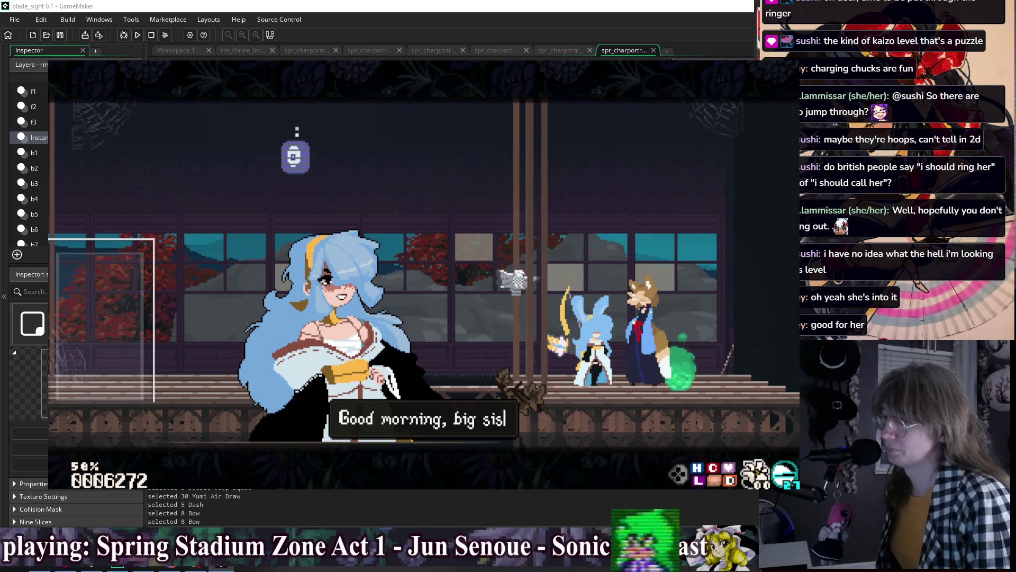
{"action": "key", "text": "z"}
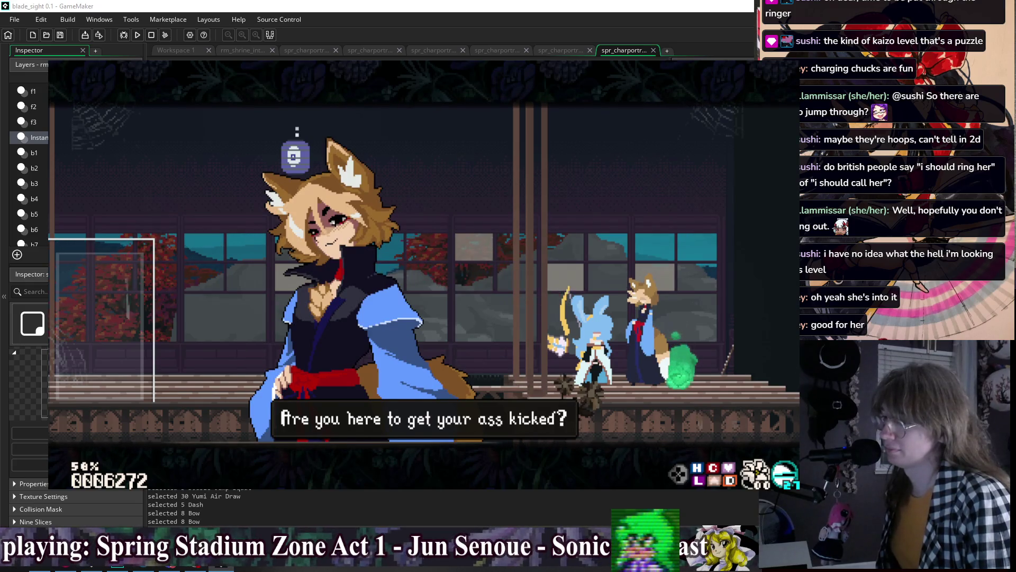
{"action": "key", "text": "z"}
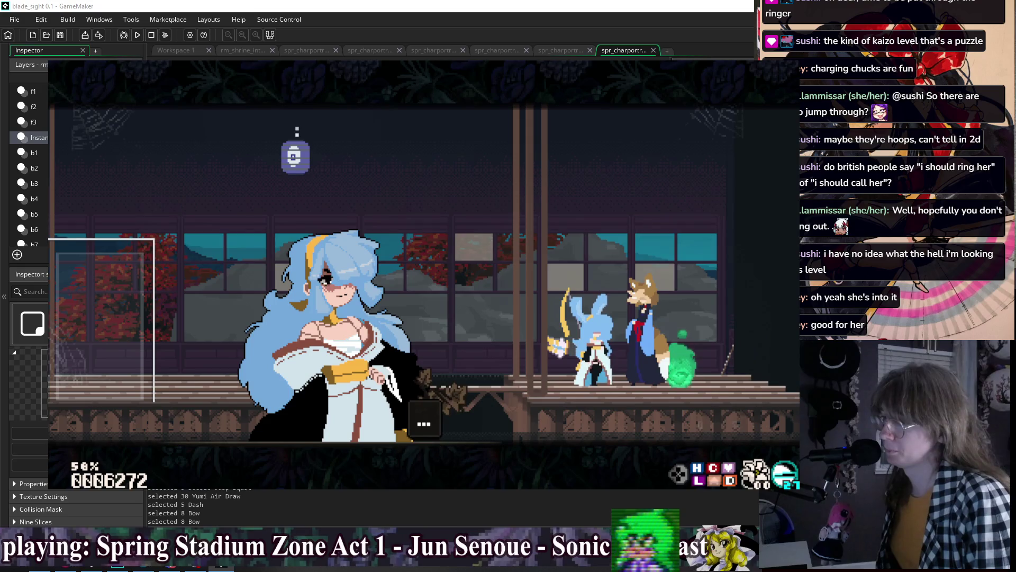
{"action": "key", "text": "z"}
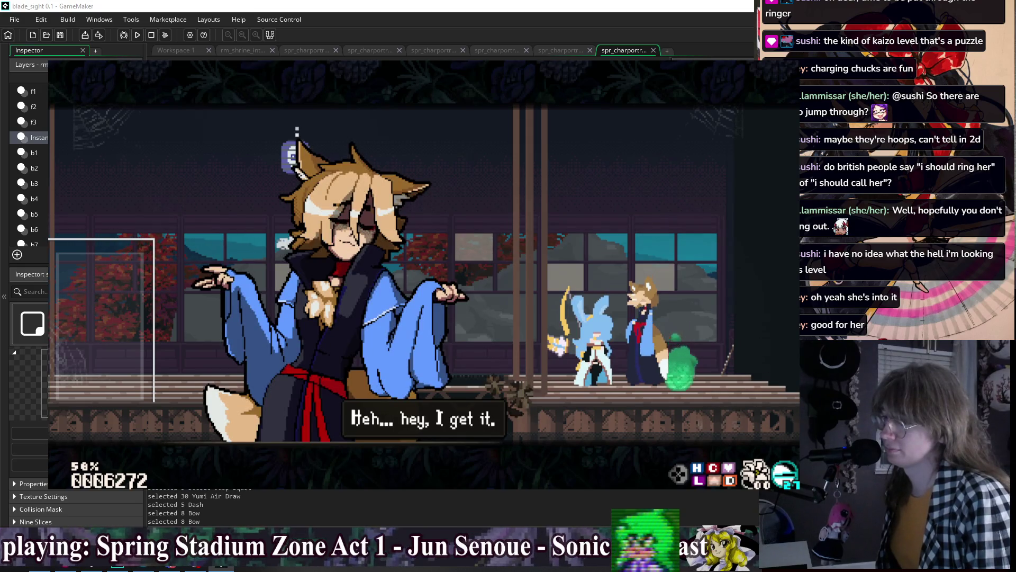
{"action": "key", "text": "z"}
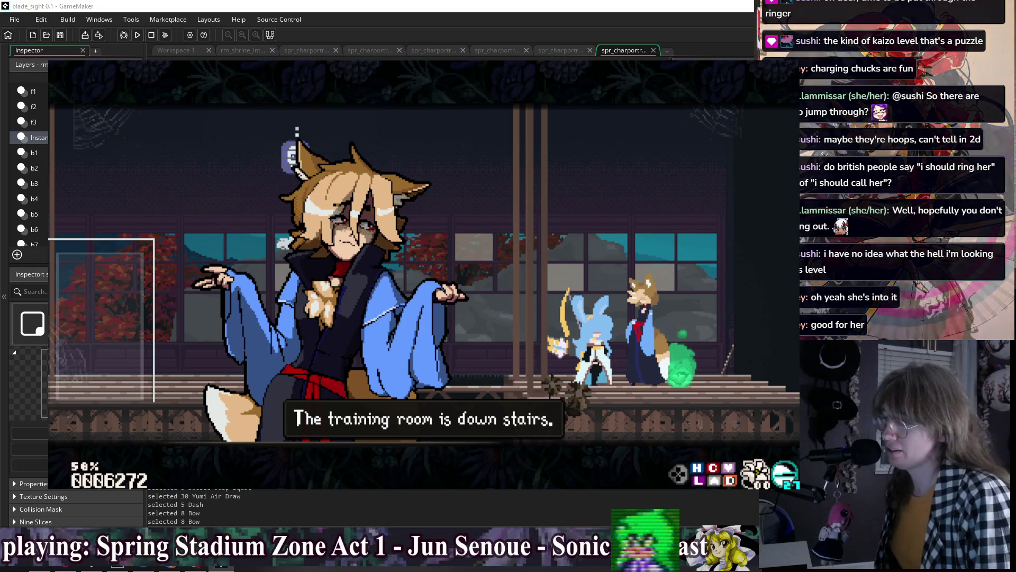
{"action": "key", "text": "z"}
{"action": "key", "text": "z"}
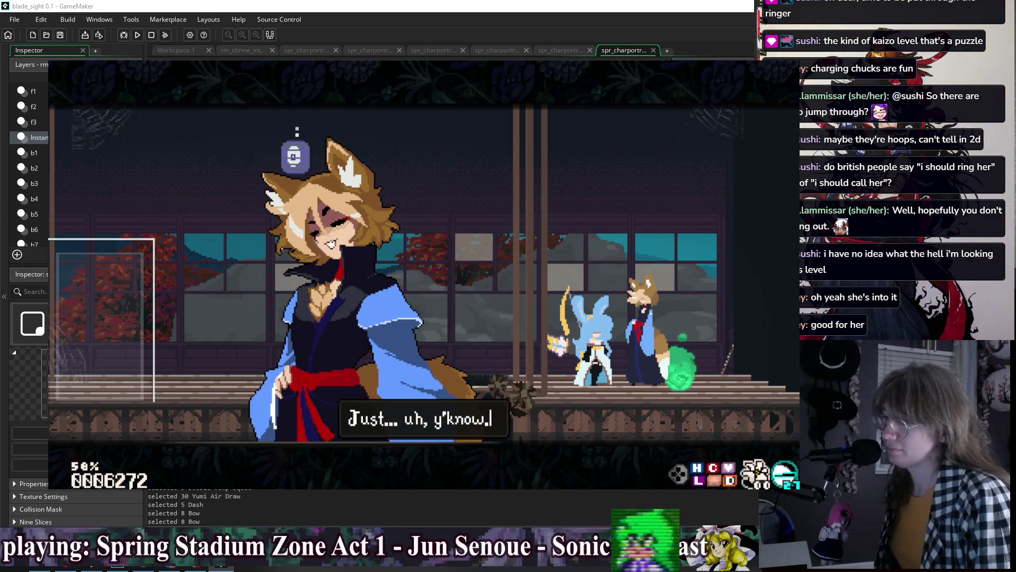
{"action": "key", "text": "z"}
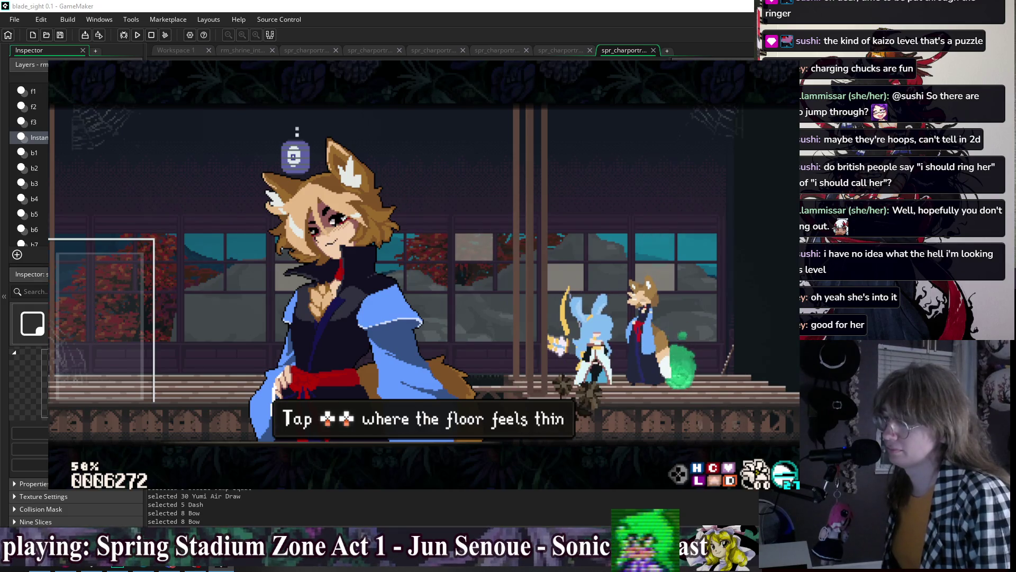
{"action": "key", "text": "z"}
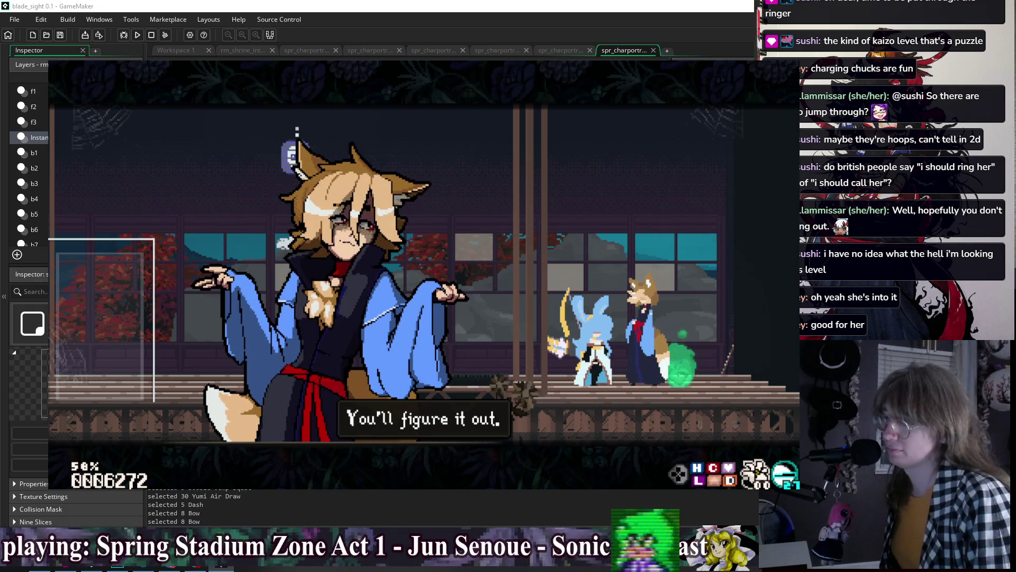
{"action": "key", "text": "z"}
{"action": "key", "text": "Left"}
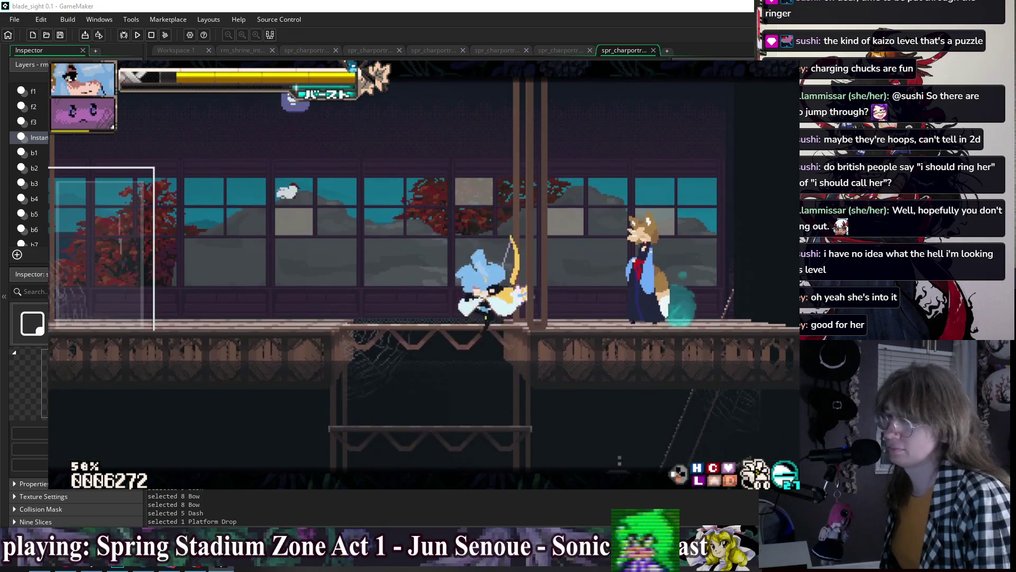
- Drop to the lower floor, dash left to the door and enter the Training Room
{"action": "key", "text": "Down"}
{"action": "key", "text": "c"}
{"action": "key", "text": "x"}
{"action": "key", "text": "c"}
{"action": "key", "text": "z"}
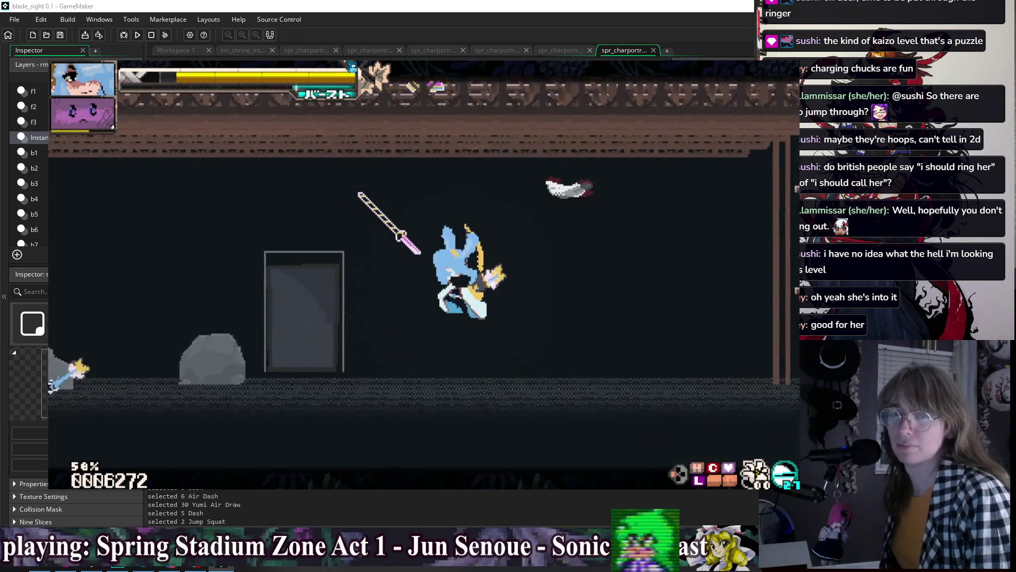
{"action": "key", "text": "x"}
{"action": "key", "text": "Left"}
{"action": "key", "text": "x"}
{"action": "key", "text": "c"}
{"action": "key", "text": "Up"}
{"action": "key", "text": "c"}
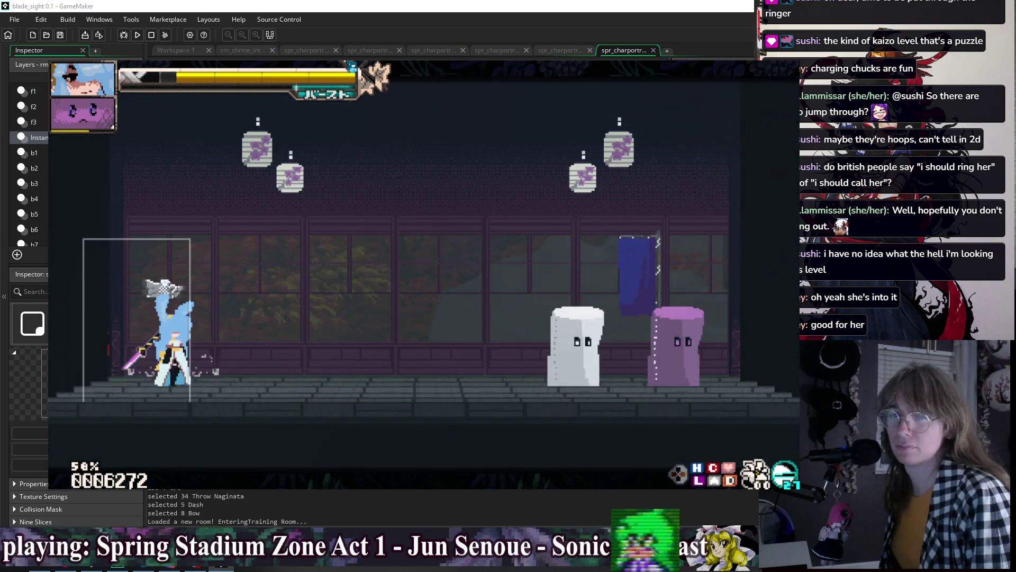
- Combo the marshmallow sandbags with air attacks, naginata strikes and GF assists until BREAK
{"action": "key", "text": "z"}
{"action": "key", "text": "v"}
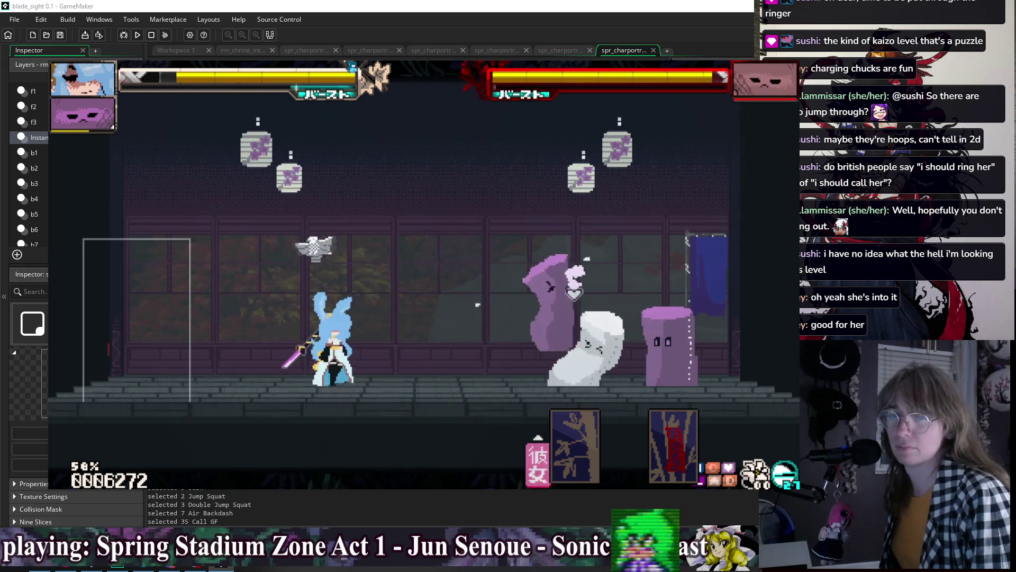
{"action": "key", "text": "c"}
{"action": "key", "text": "z"}
{"action": "key", "text": "x"}
{"action": "key", "text": "x"}
{"action": "key", "text": "x"}
{"action": "key", "text": "x"}
{"action": "key", "text": "x"}
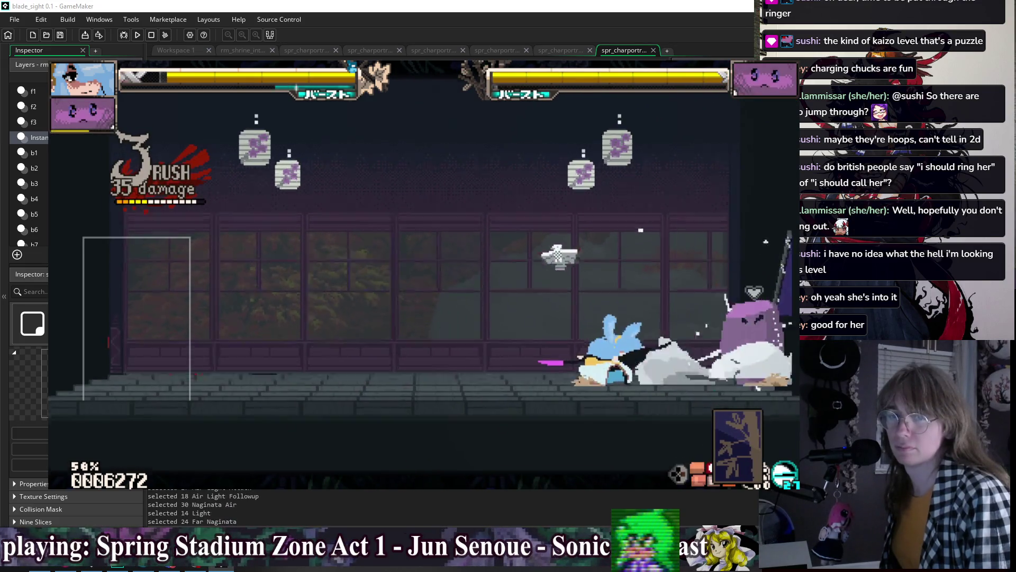
{"action": "key", "text": "v"}
{"action": "key", "text": "c"}
{"action": "key", "text": "x"}
{"action": "key", "text": "Down+x"}
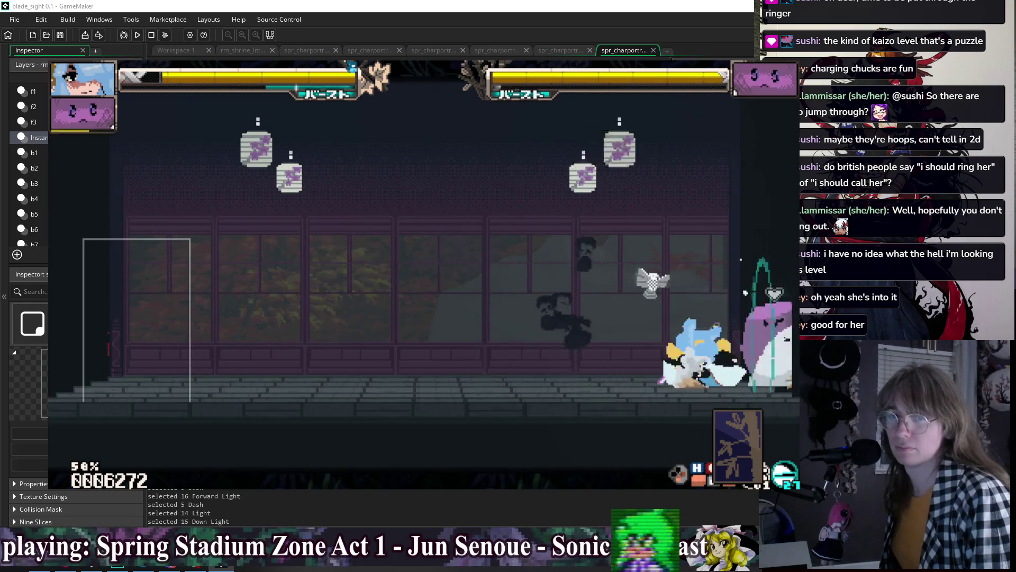
{"action": "key", "text": "x"}
{"action": "key", "text": "v"}
{"action": "key", "text": "c"}
{"action": "key", "text": "x"}
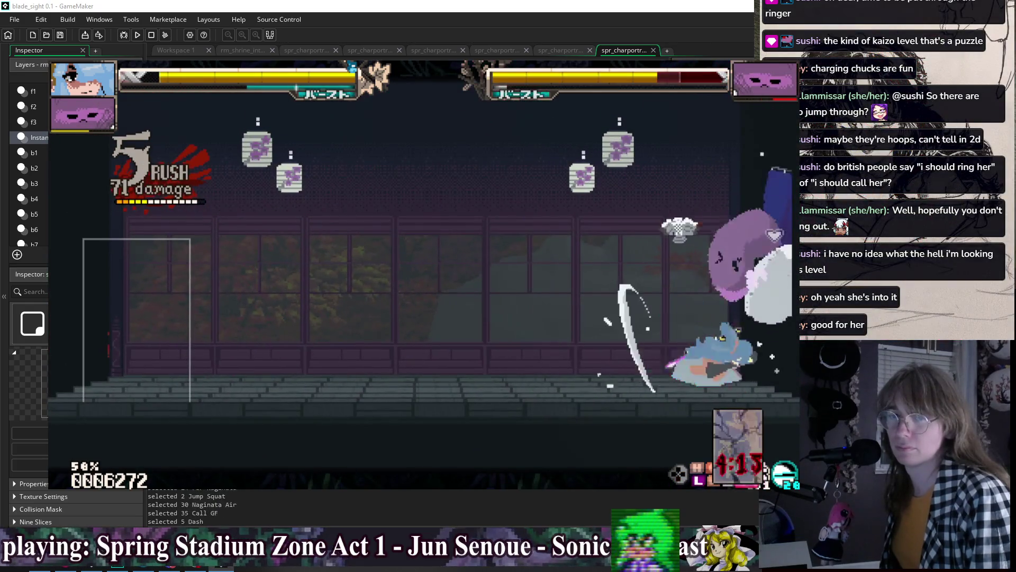
{"action": "key", "text": "x"}
{"action": "key", "text": "z"}
{"action": "key", "text": "x"}
{"action": "key", "text": "x"}
{"action": "key", "text": "x"}
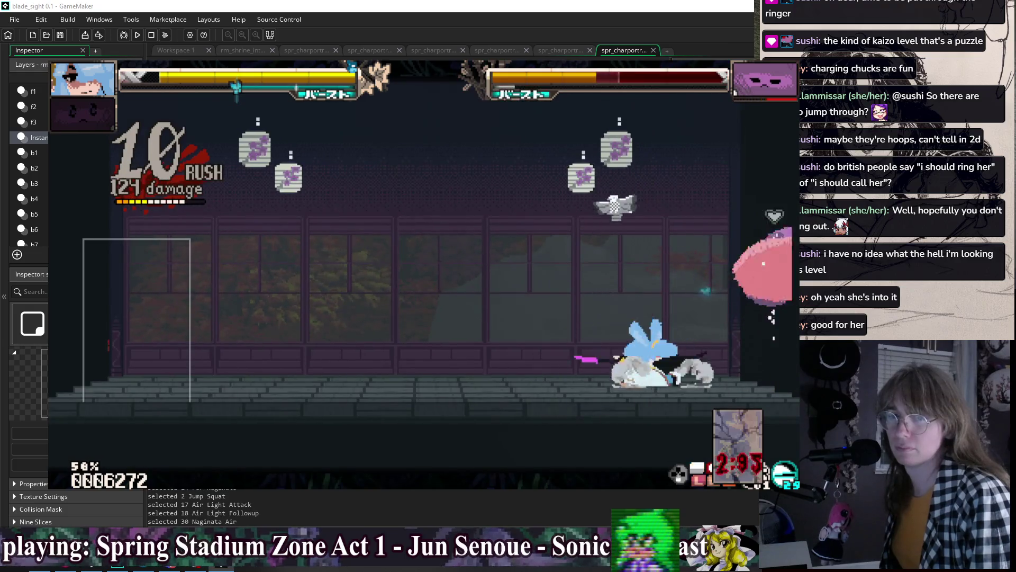
{"action": "key", "text": "Down+x"}
{"action": "key", "text": "Up+x"}
{"action": "key", "text": "v"}
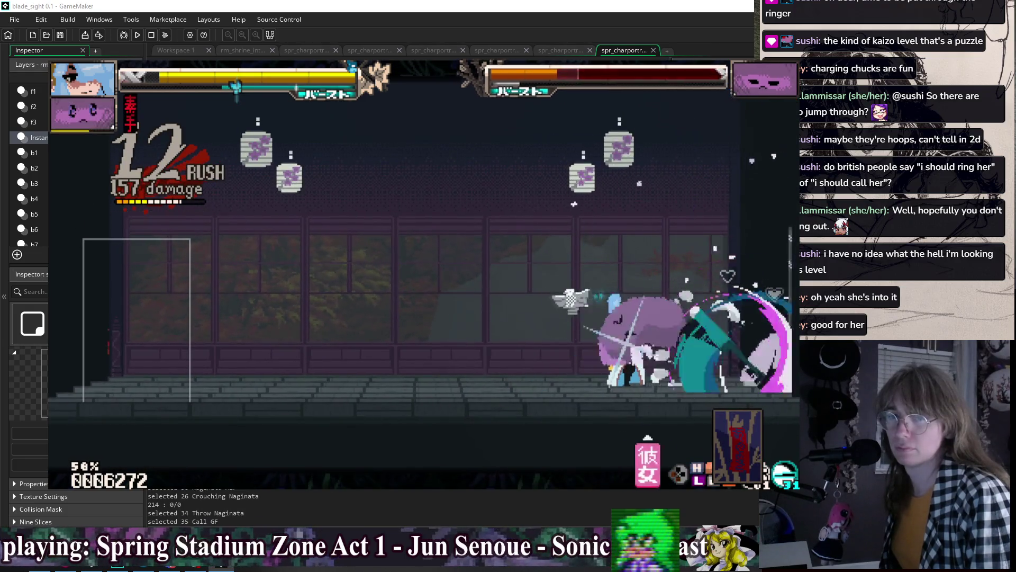
- Dash left out of the Training Room through the Ruined House to the next door
{"action": "key", "text": "c"}
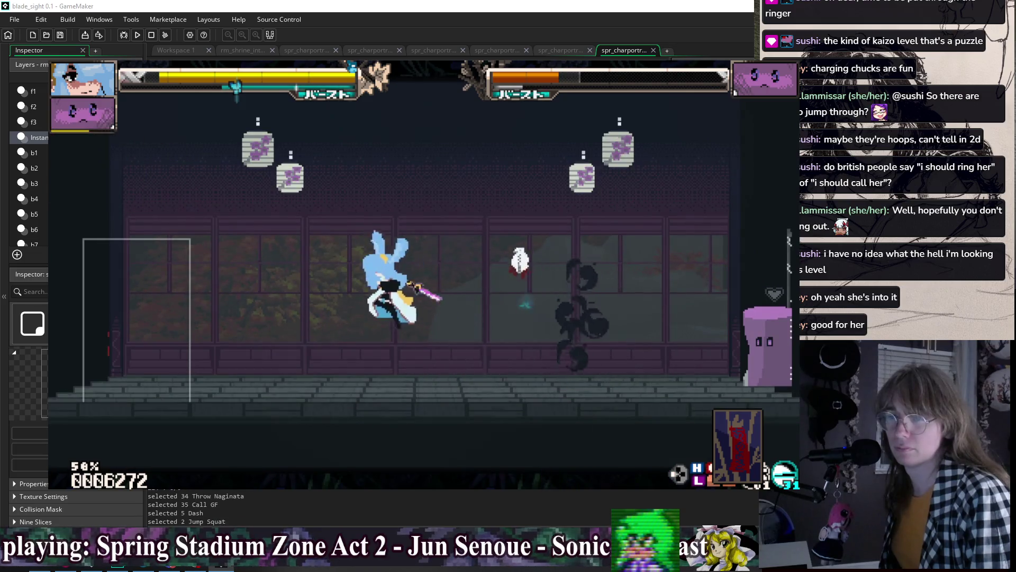
{"action": "key", "text": "z"}
{"action": "key", "text": "v"}
{"action": "key", "text": "Left"}
{"action": "key", "text": "c"}
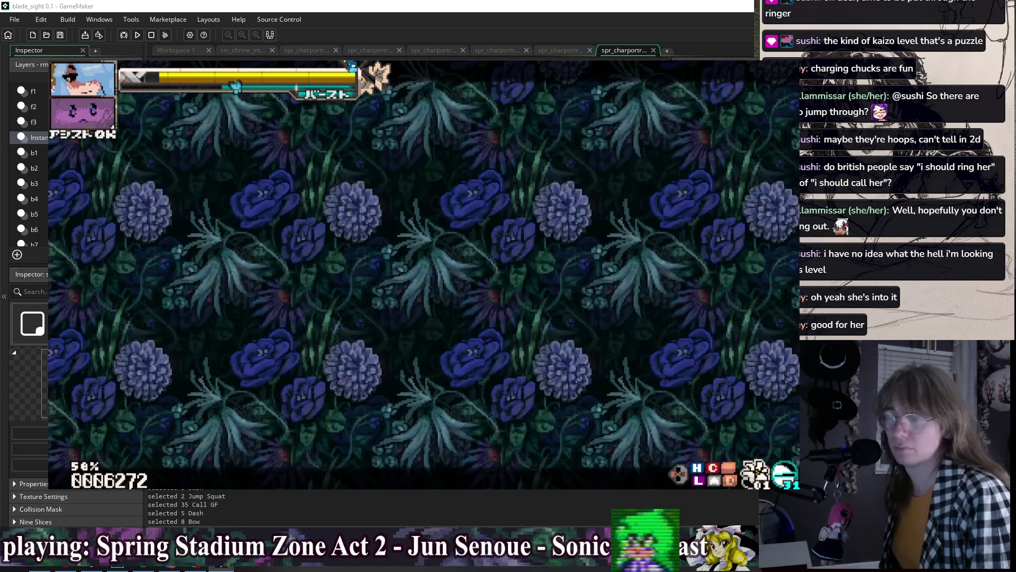
{"action": "key", "text": "c"}
{"action": "key", "text": "v"}
{"action": "key", "text": "c"}
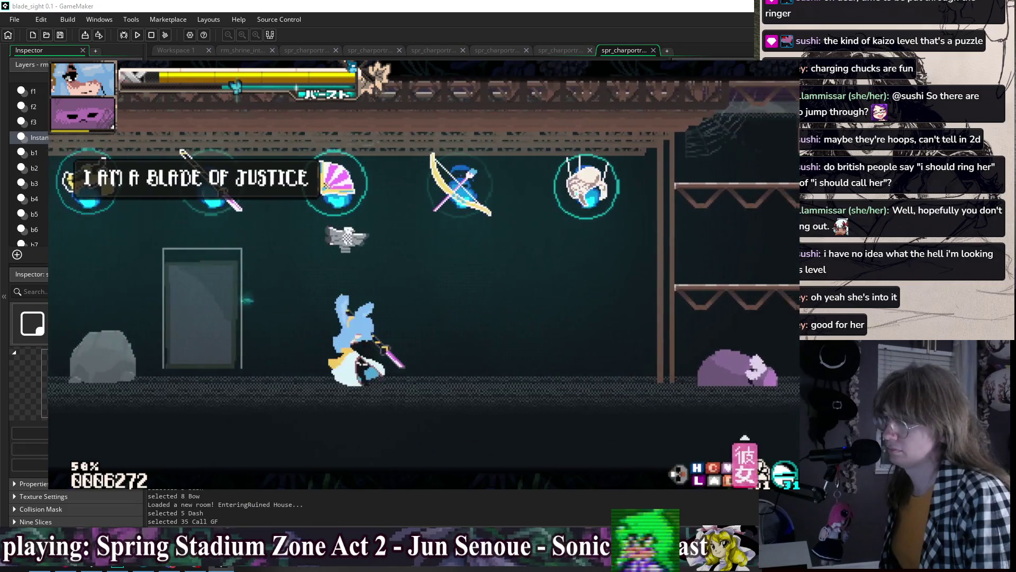
{"action": "key", "text": "x"}
- Pass through into the weapons room and super-jump upward with a downward air attack
{"action": "key", "text": "Up"}
{"action": "key", "text": "z"}
{"action": "key", "text": "v"}
{"action": "key", "text": "c"}
{"action": "key", "text": "c"}
{"action": "key", "text": "c"}
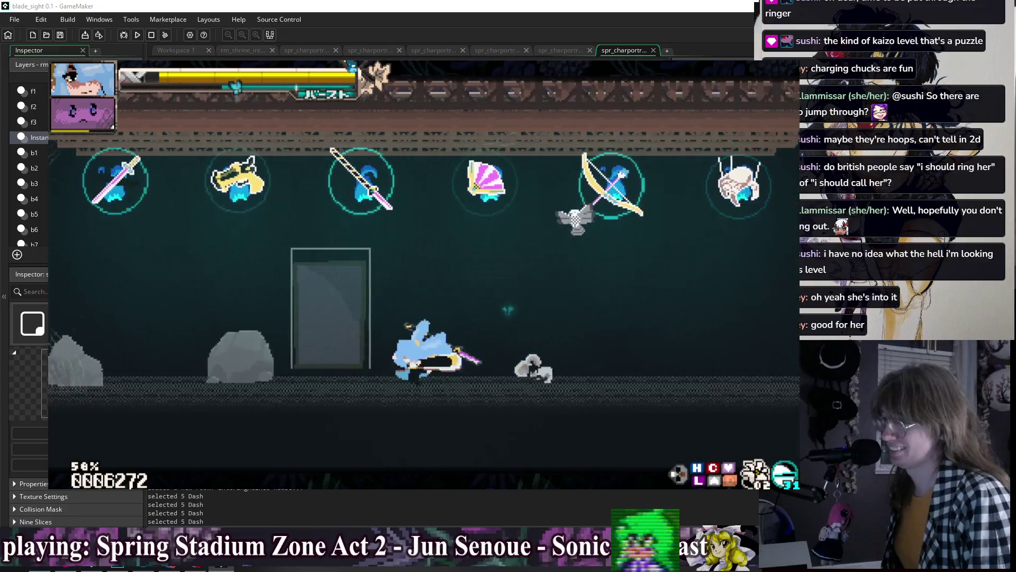
{"action": "key", "text": "z"}
{"action": "key", "text": "z"}
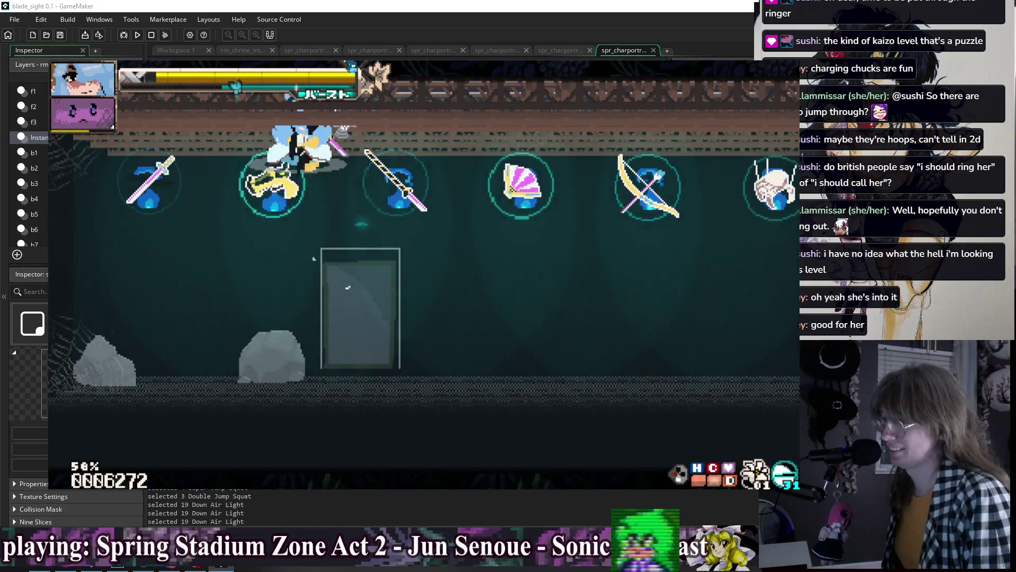
{"action": "key", "text": "Down+x"}
{"action": "key", "text": "Down+x"}
{"action": "key", "text": "Down+x"}
- Jump up several floors and dash right along the balcony to the fox NPC
{"action": "key", "text": "c"}
{"action": "key", "text": "c"}
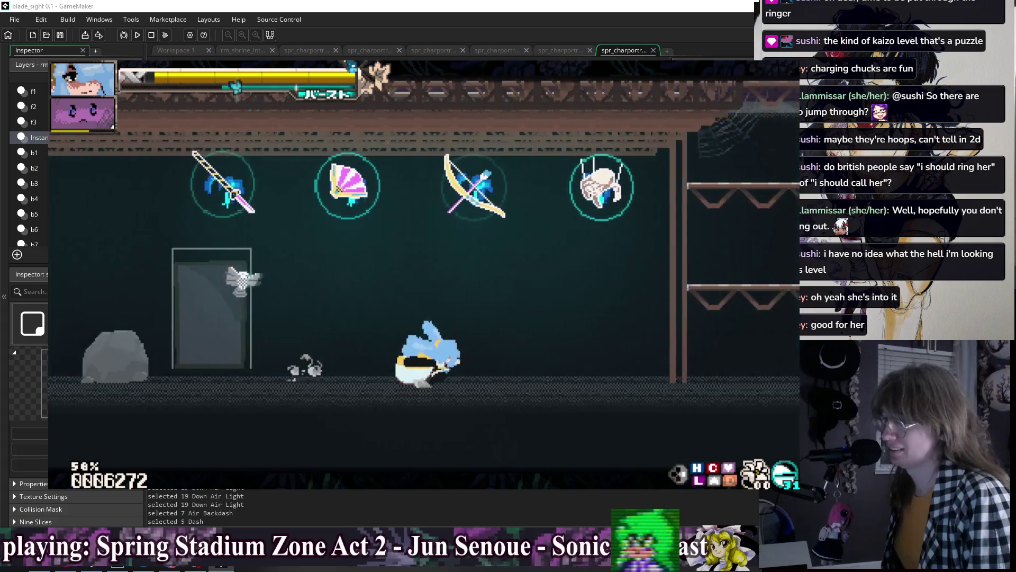
{"action": "key", "text": "z"}
{"action": "key", "text": "z"}
{"action": "key", "text": "z"}
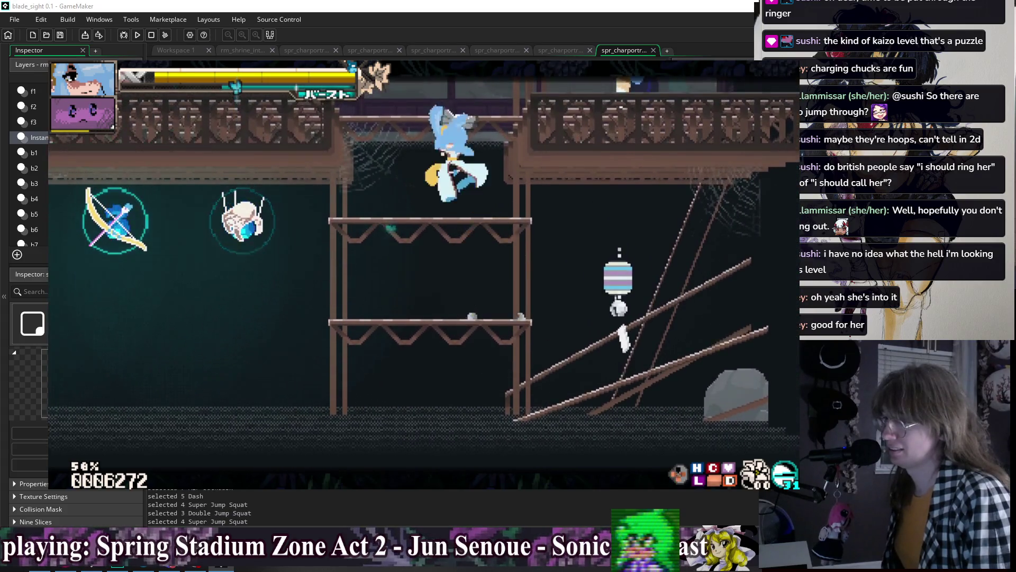
{"action": "key", "text": "c"}
{"action": "key", "text": "z"}
{"action": "key", "text": "c"}
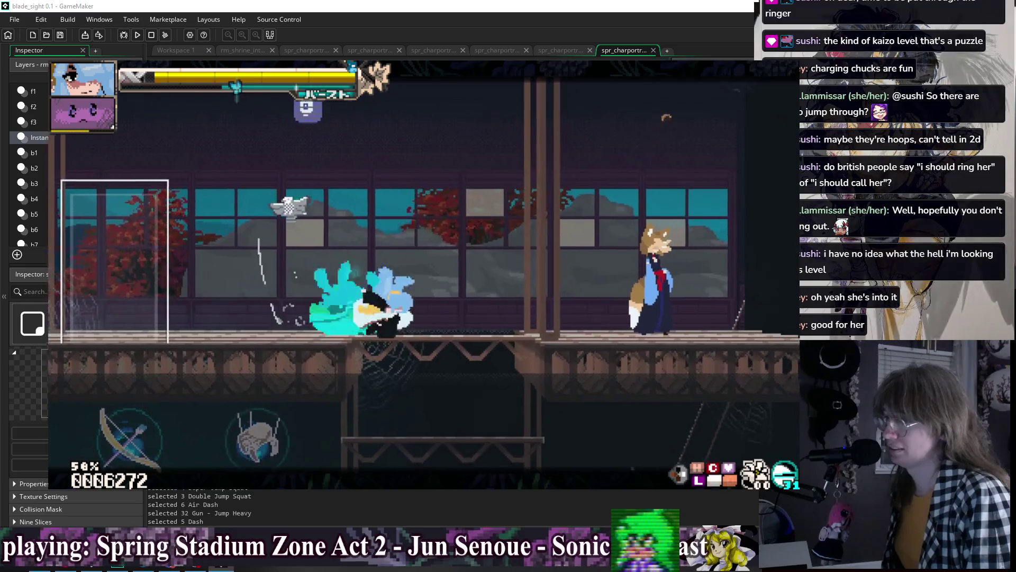
{"action": "key", "text": "v"}
{"action": "key", "text": "c"}
{"action": "key", "text": "x"}
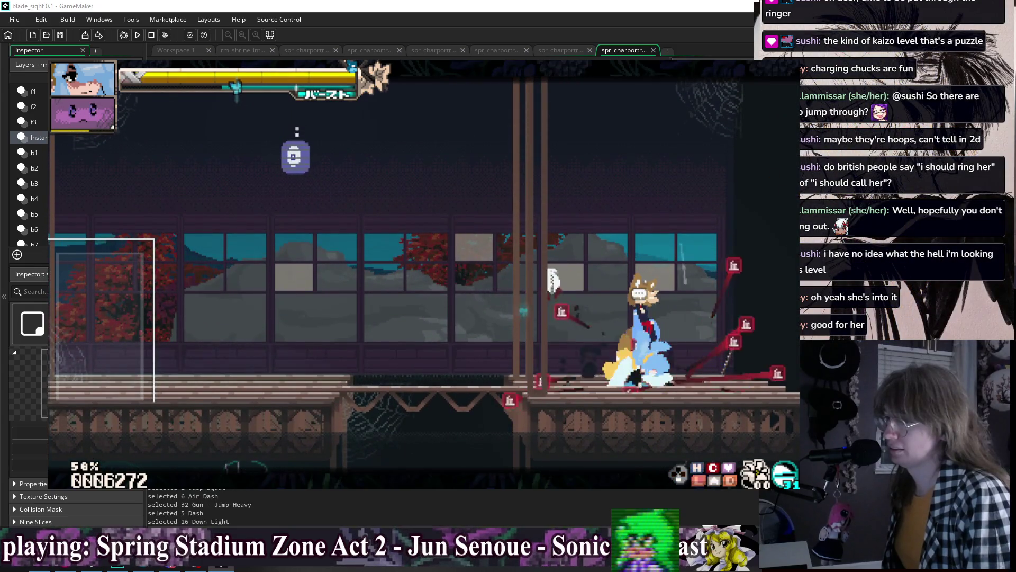
- Bow to the fox and advance the dialogue from 'Good morning, big sis.' to the hint line
{"action": "key", "text": "Up"}
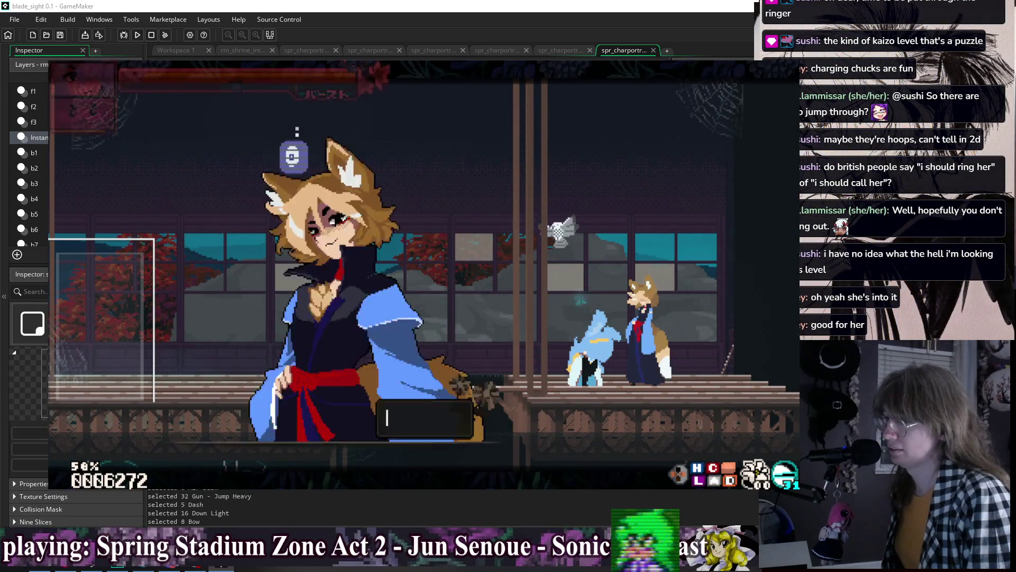
{"action": "key", "text": "z"}
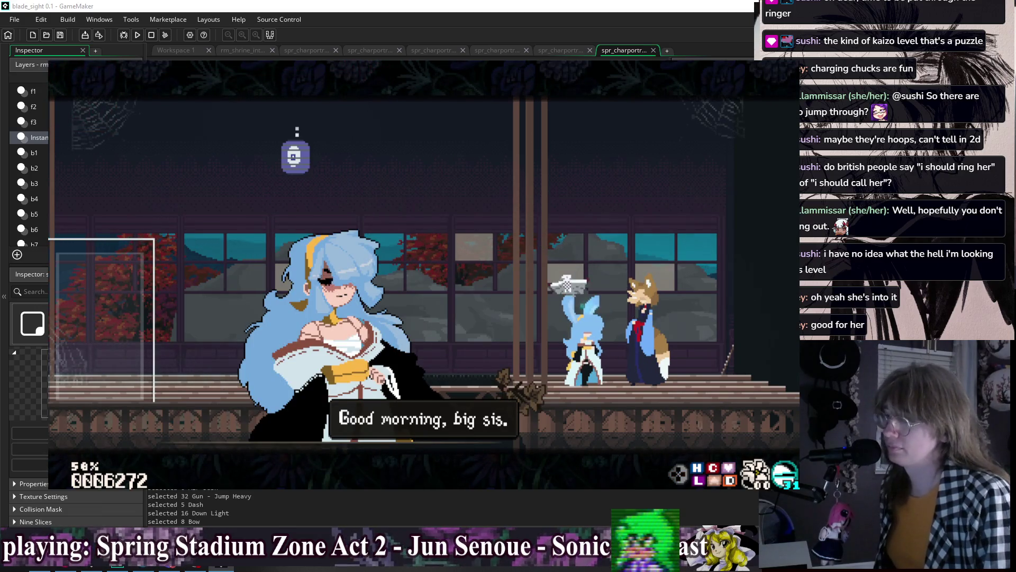
{"action": "key", "text": "z"}
{"action": "key", "text": "z"}
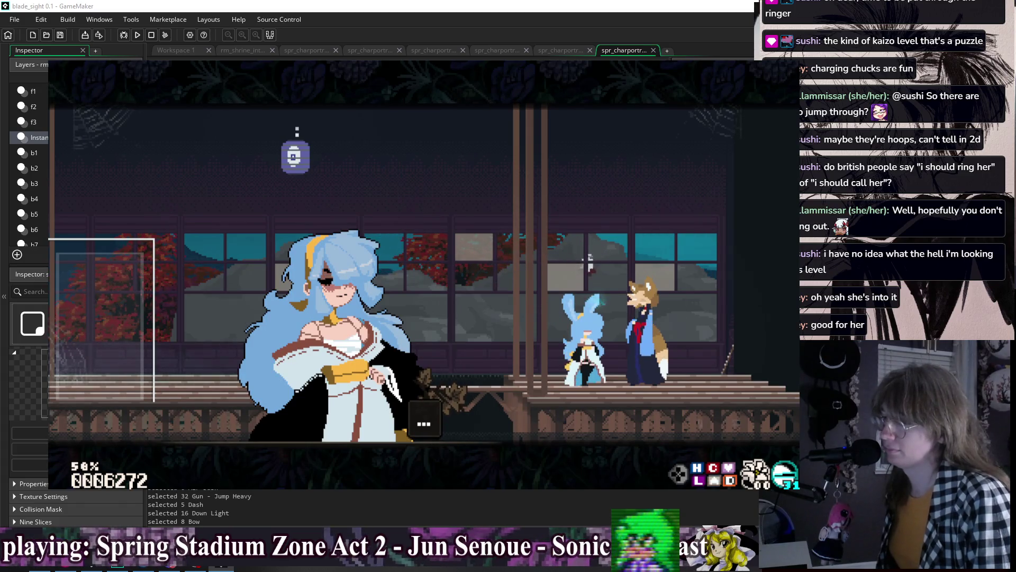
{"action": "key", "text": "z"}
{"action": "key", "text": "z"}
{"action": "key", "text": "z"}
{"action": "key", "text": "z"}
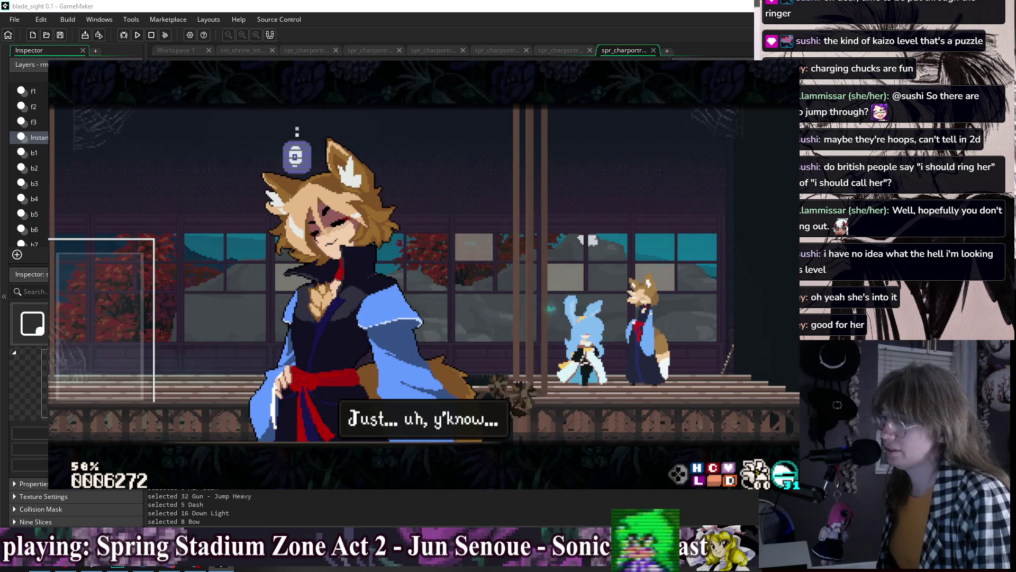
{"action": "key", "text": "z"}
{"action": "key", "text": "z"}
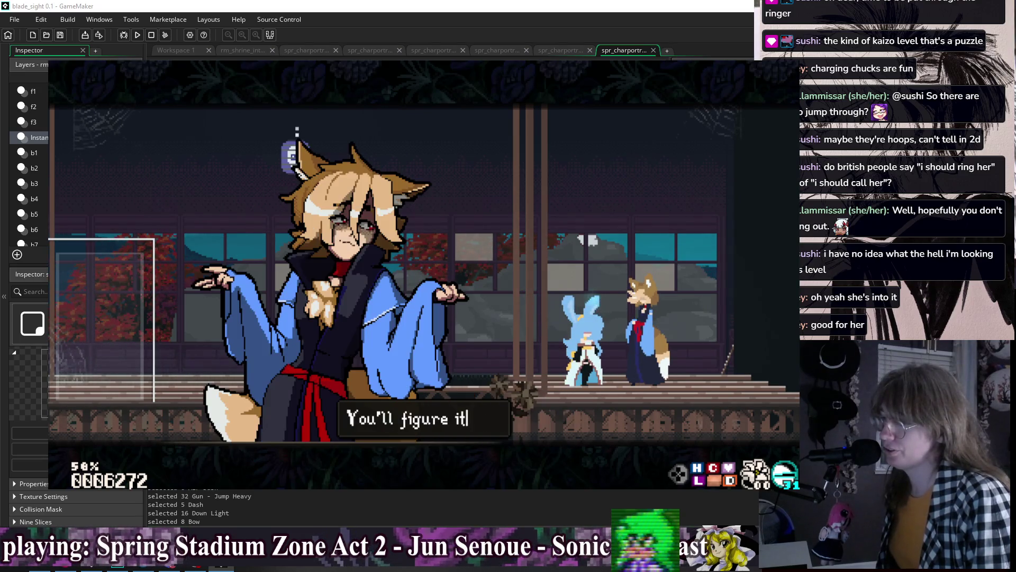
{"action": "key", "text": "z"}
{"action": "key", "text": "z"}
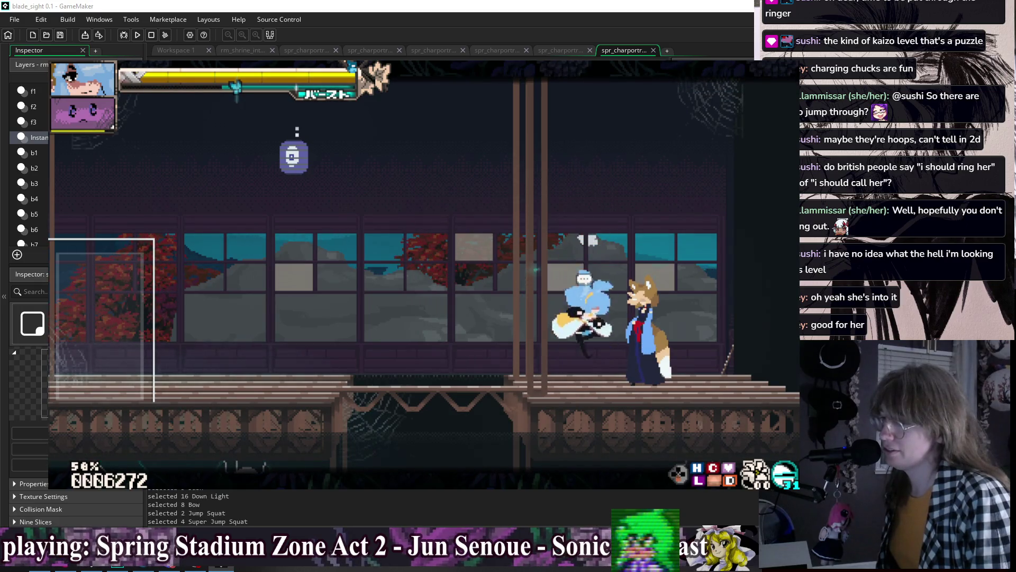
{"action": "key", "text": "z"}
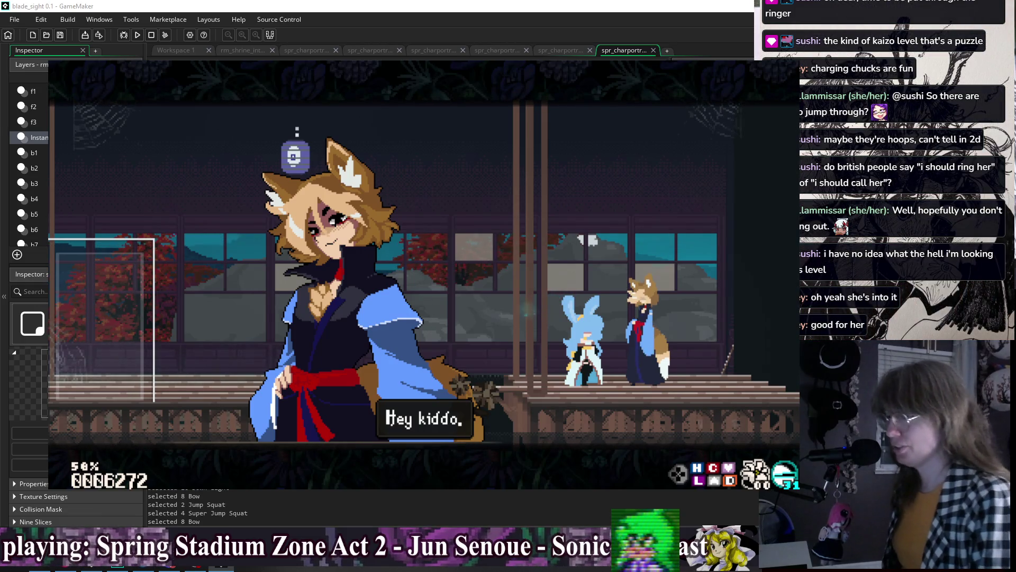
- Play through the replayed dialogue's sister line, fox taunt and reply, then restart it
{"action": "key", "text": "z"}
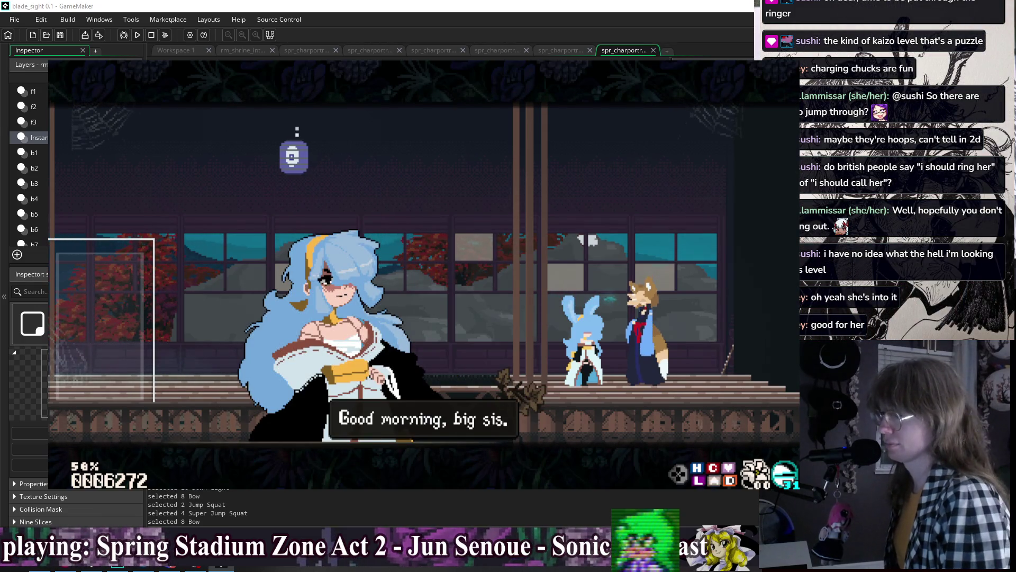
{"action": "key", "text": "z"}
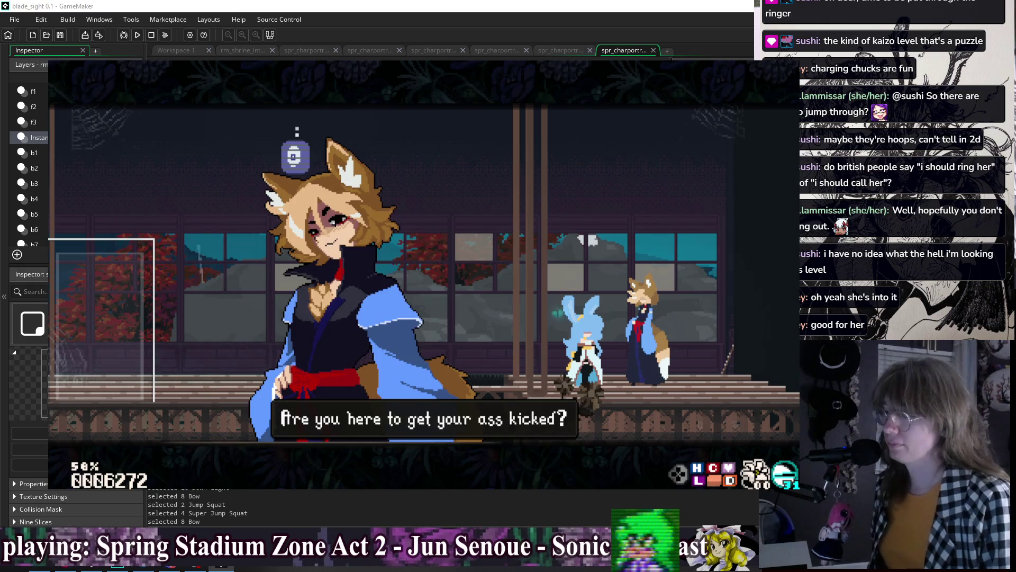
{"action": "key", "text": "z"}
{"action": "key", "text": "z"}
{"action": "key", "text": "z"}
{"action": "key", "text": "z"}
{"action": "key", "text": "z"}
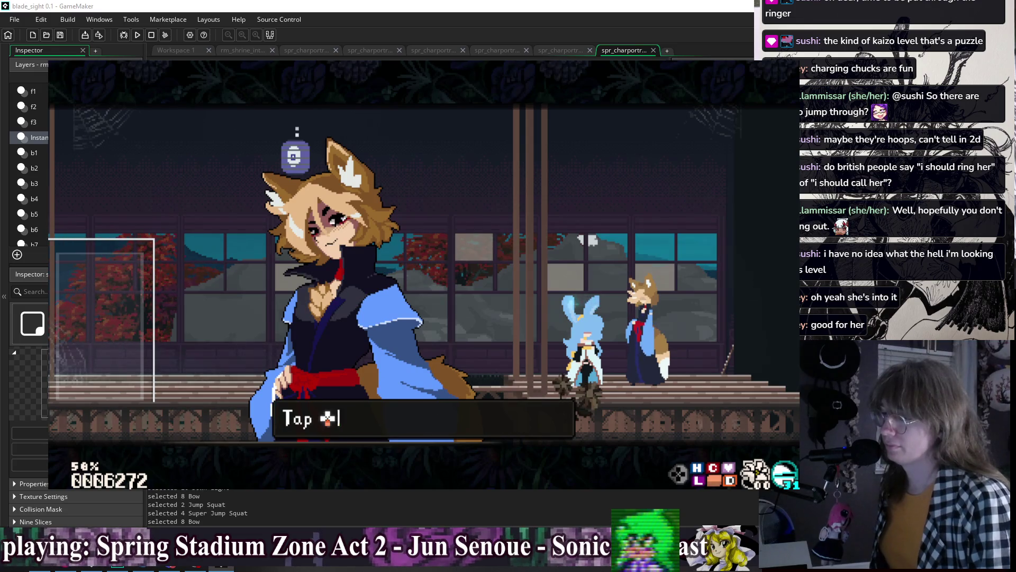
{"action": "key", "text": "z"}
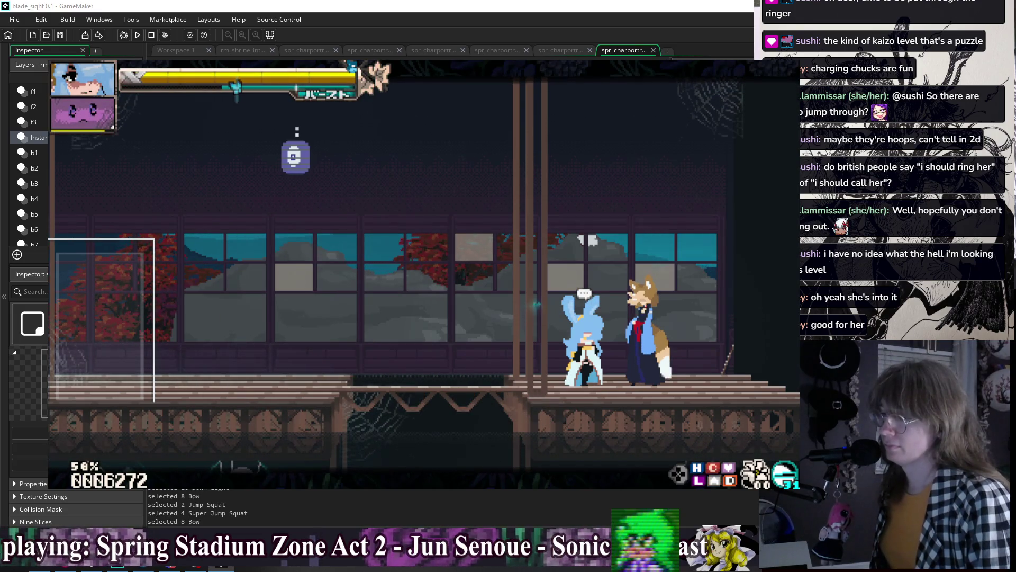
{"action": "key", "text": "z"}
{"action": "key", "text": "z"}
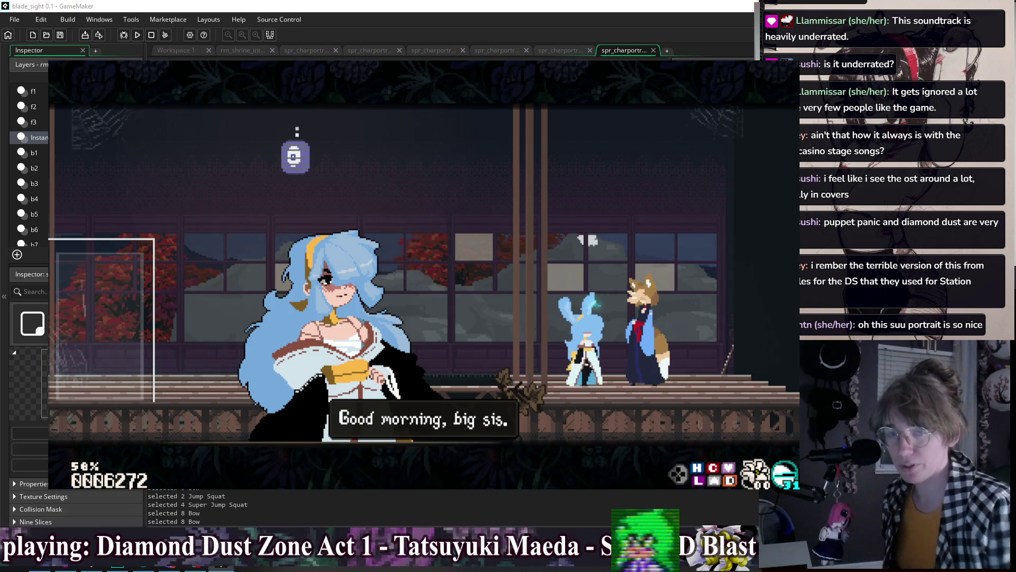
- Advance the fox's opening lines past the silent reply and double the game window size
{"action": "key", "text": "z"}
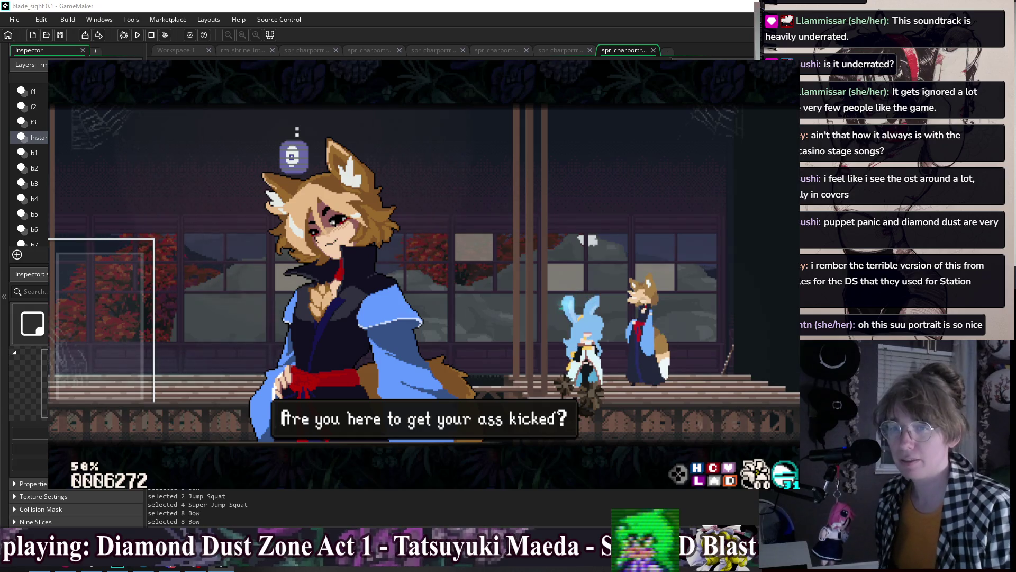
{"action": "key", "text": "z"}
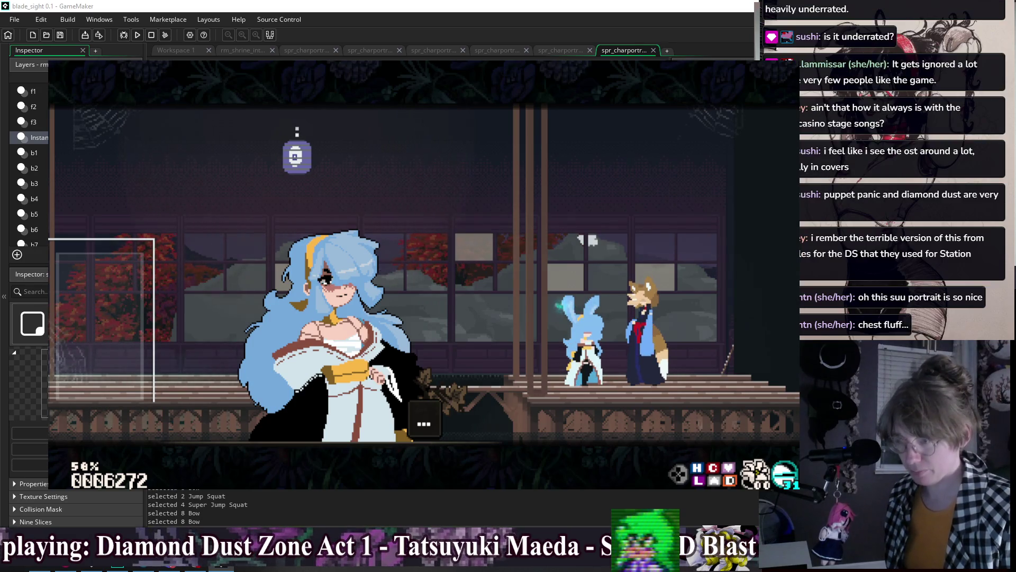
{"action": "key", "text": "z"}
{"action": "key", "text": "z"}
{"action": "key", "text": "F4"}
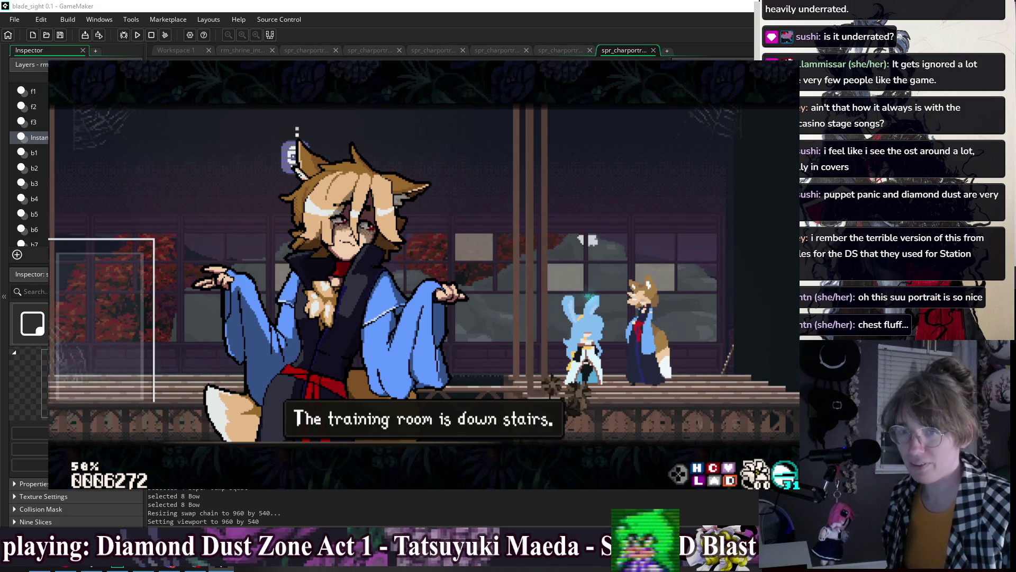
- Advance through the thin-floors hint to 'You'll figure it out.', then dash left
{"action": "key", "text": "z"}
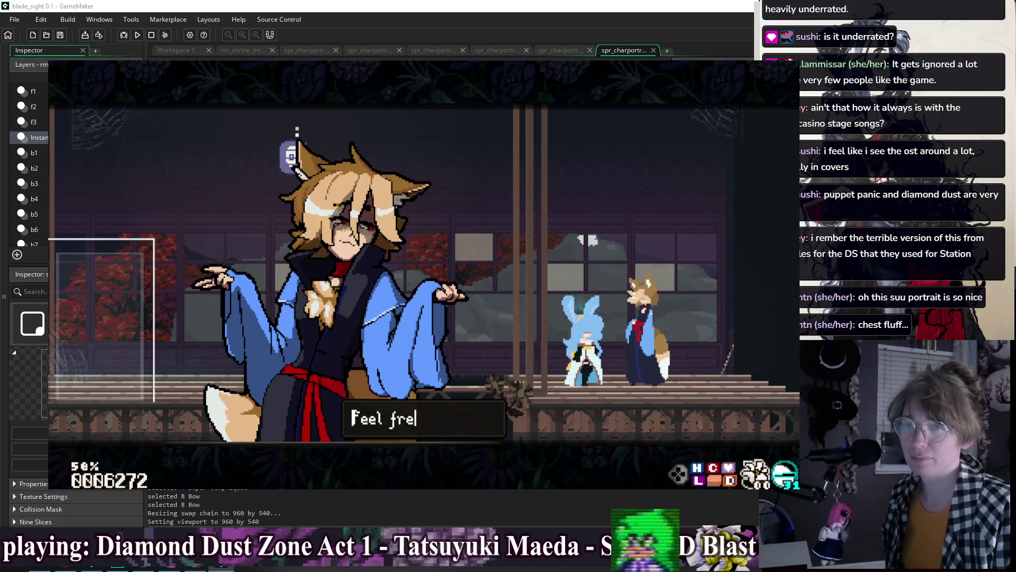
{"action": "key", "text": "z"}
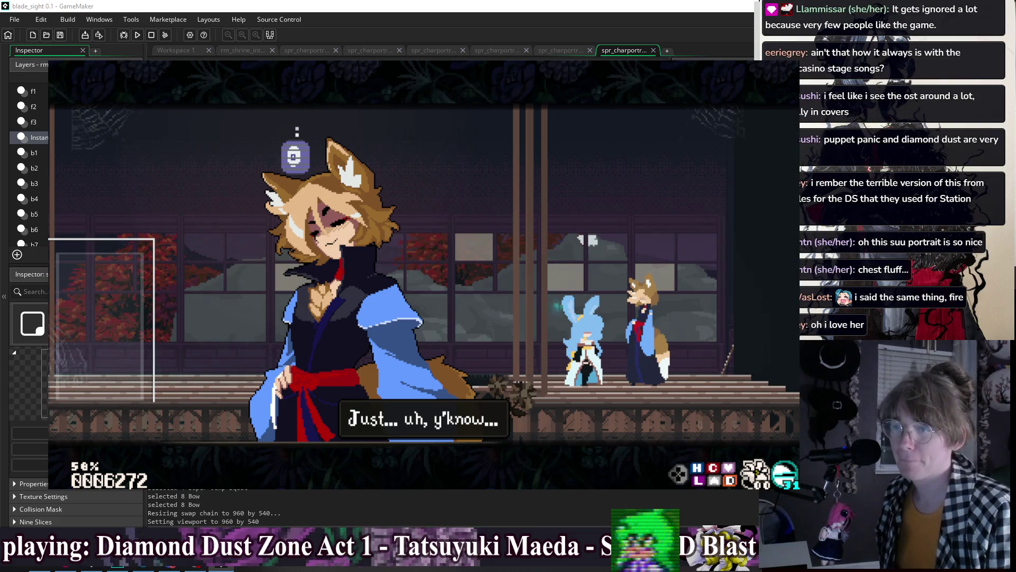
{"action": "key", "text": "z"}
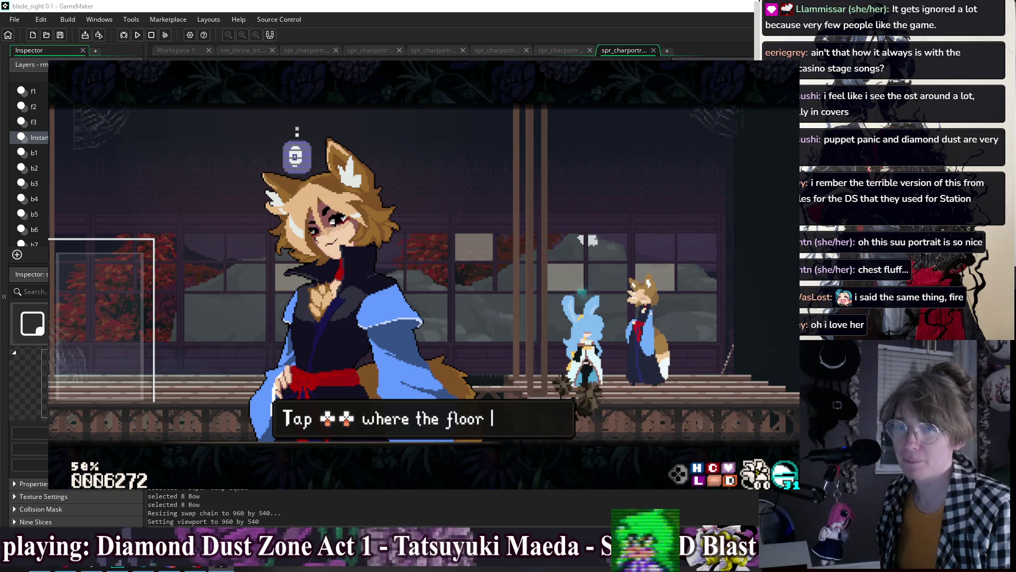
{"action": "key", "text": "z"}
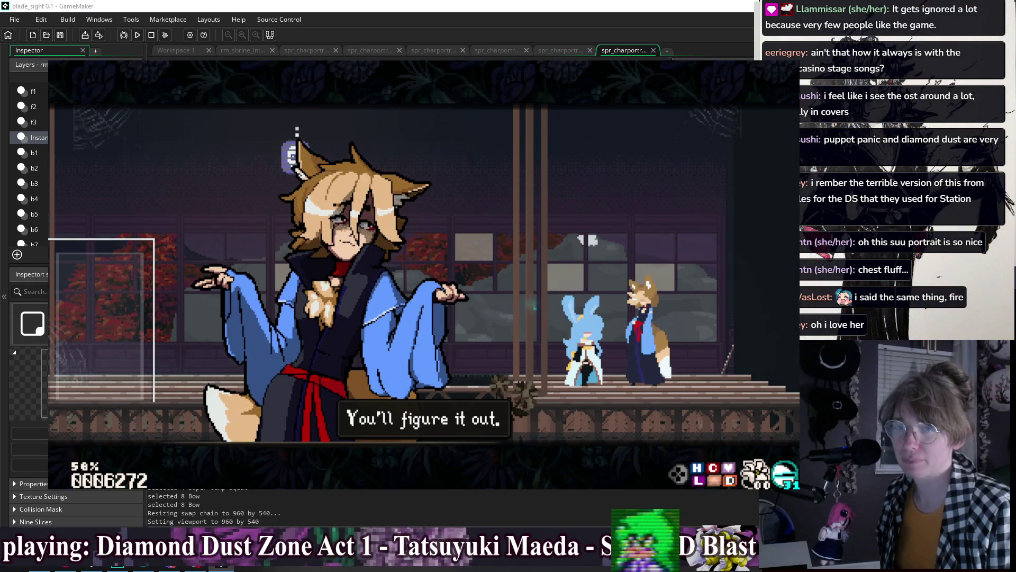
{"action": "key", "text": "z"}
{"action": "key", "text": "z"}
{"action": "key", "text": "Left"}
{"action": "key", "text": "x"}
{"action": "key", "text": "x"}
{"action": "key", "text": "x"}
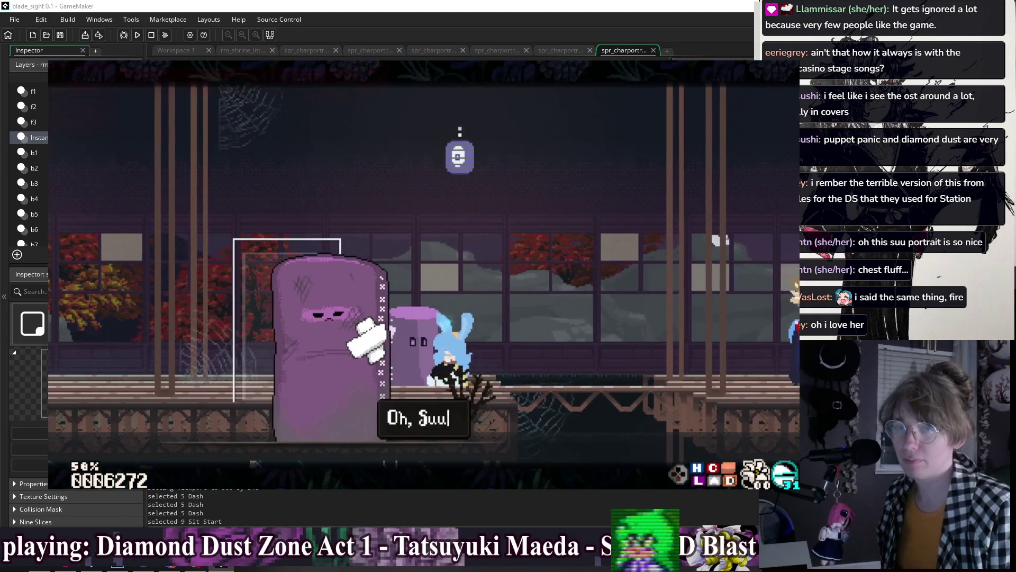
- Finish the marshmallow sandbag's conversation and run right into the Home room
{"action": "key", "text": "z"}
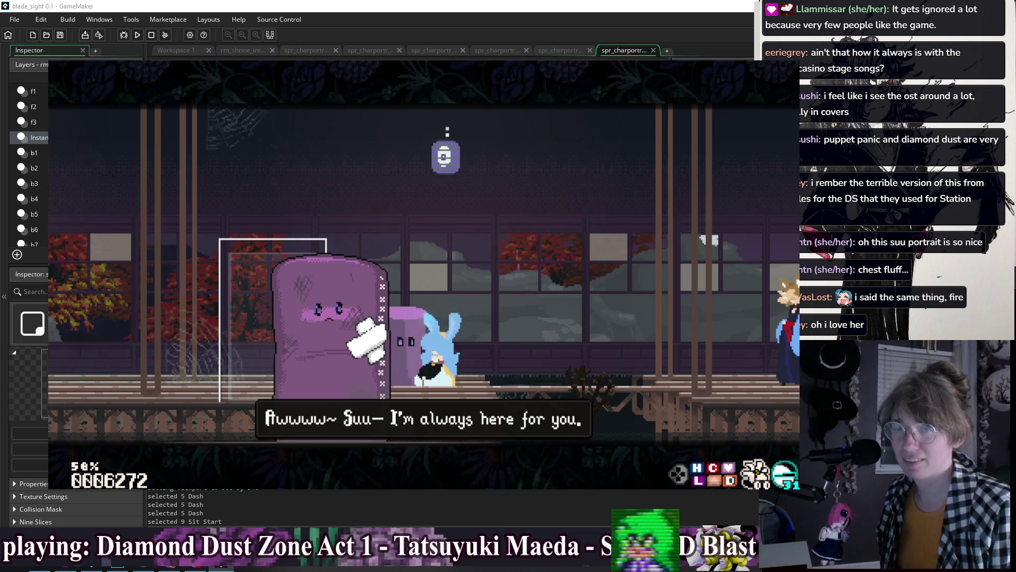
{"action": "key", "text": "z"}
{"action": "key", "text": "Right"}
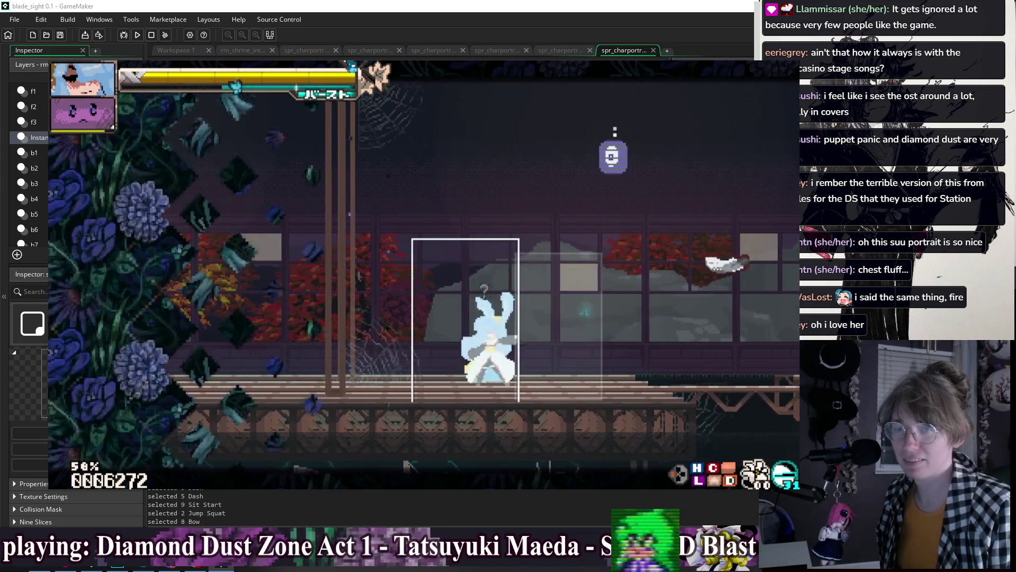
{"action": "key", "text": "z"}
{"action": "key", "text": "z"}
- Jump and air-dash left to the house door, enter the Cliffside room, and pause
{"action": "key", "text": "Left"}
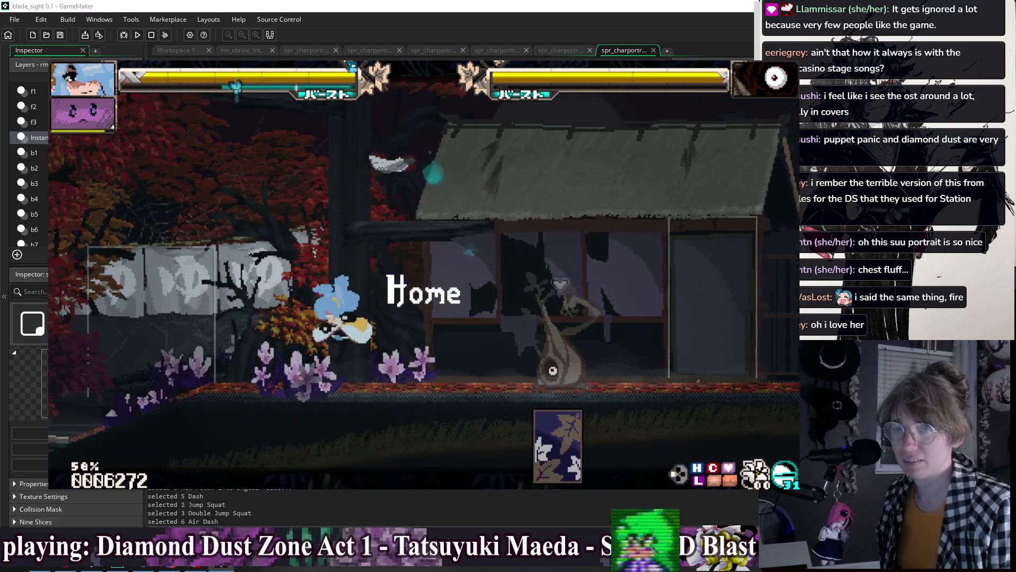
{"action": "key", "text": "z"}
{"action": "key", "text": "Left"}
{"action": "key", "text": "z"}
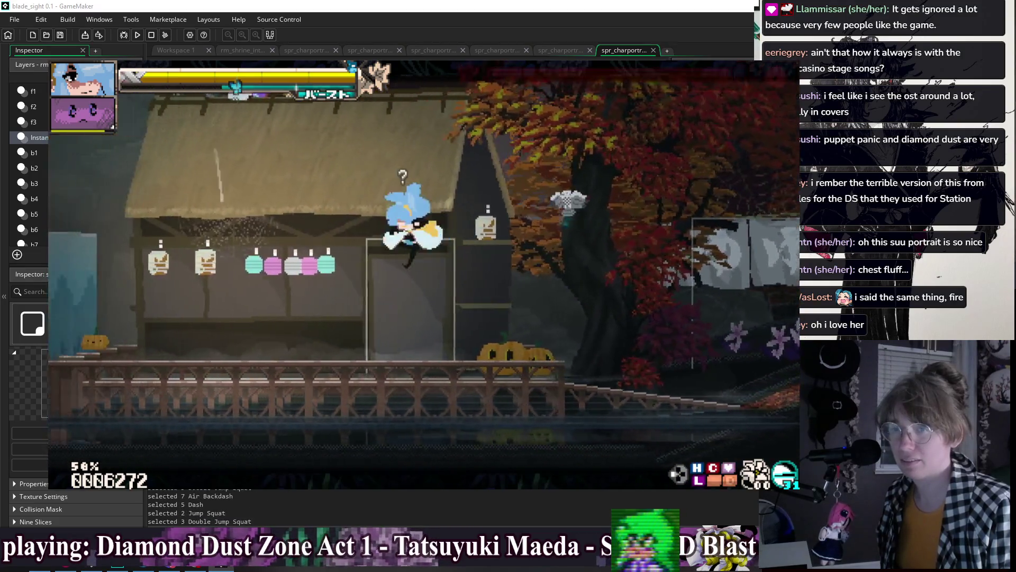
{"action": "key", "text": "Up"}
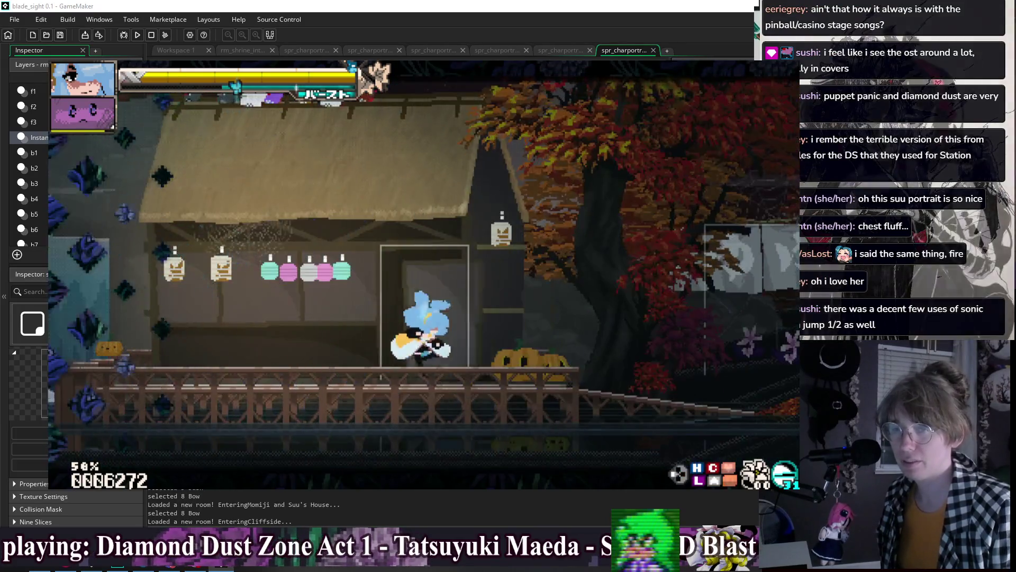
{"action": "key", "text": "Escape"}
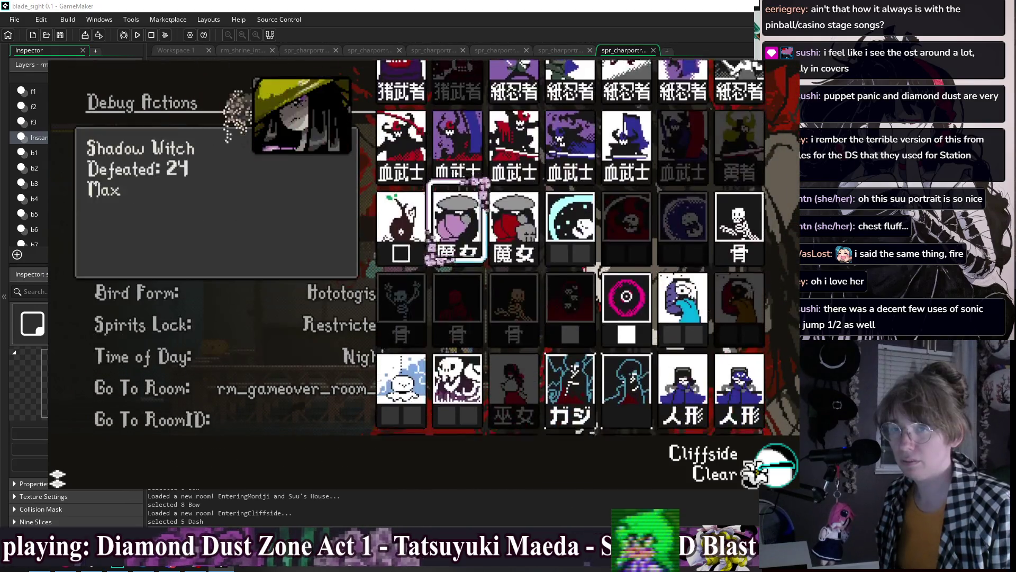
- Resume, sit the character down, then browse the Debug Actions list and back out to Options
{"action": "key", "text": "Escape"}
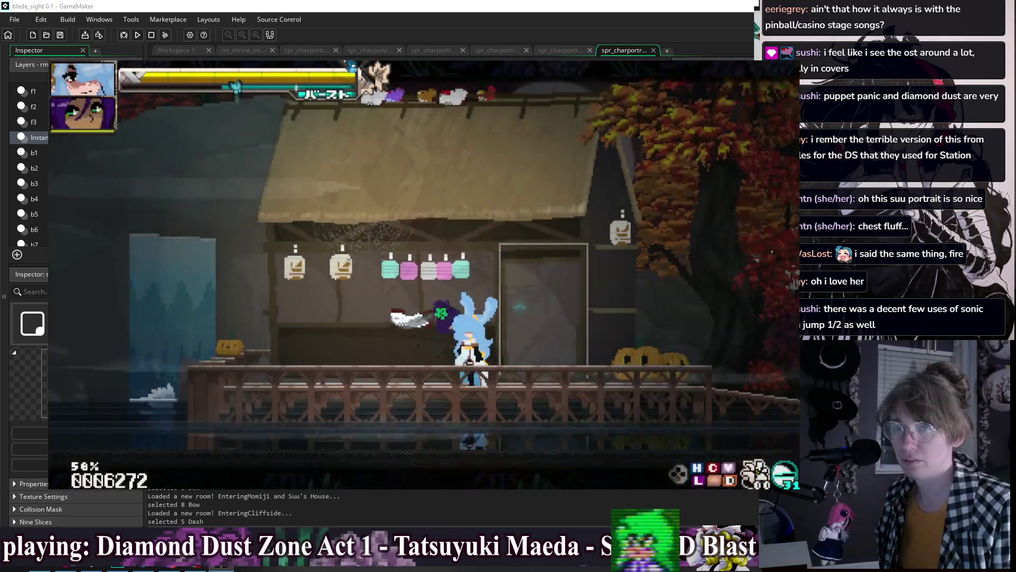
{"action": "key", "text": "Down"}
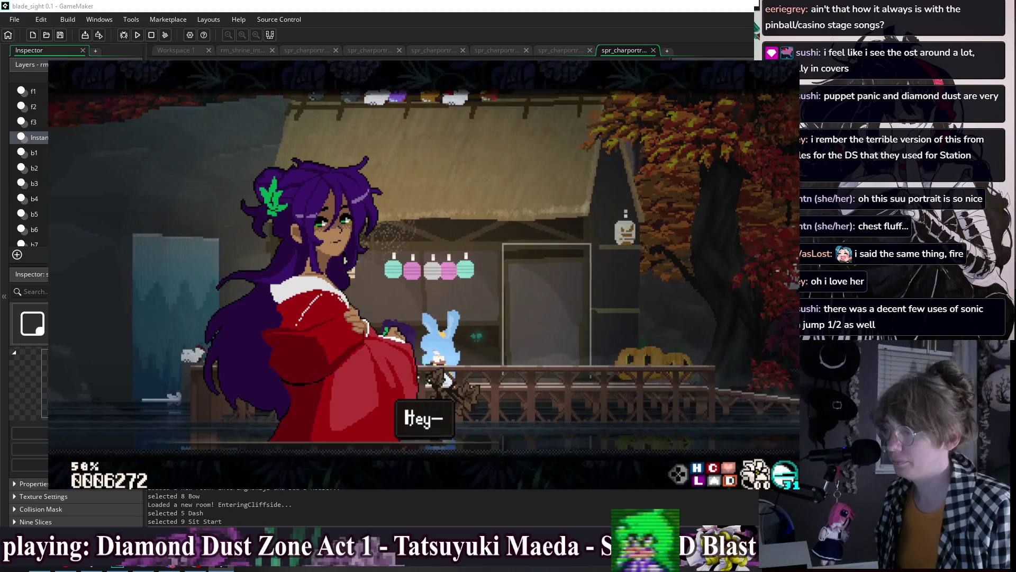
{"action": "key", "text": "Escape"}
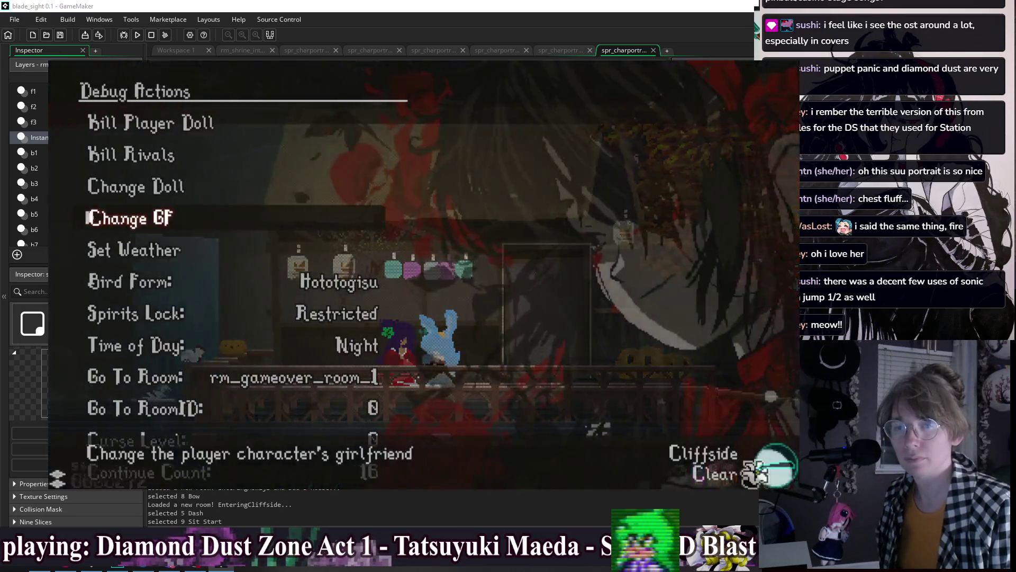
{"action": "key", "text": "Down"}
{"action": "key", "text": "Down"}
{"action": "key", "text": "Escape"}
- Go into Extra, open Dress Up and bring up the girlfriend kimono list
{"action": "key", "text": "Up"}
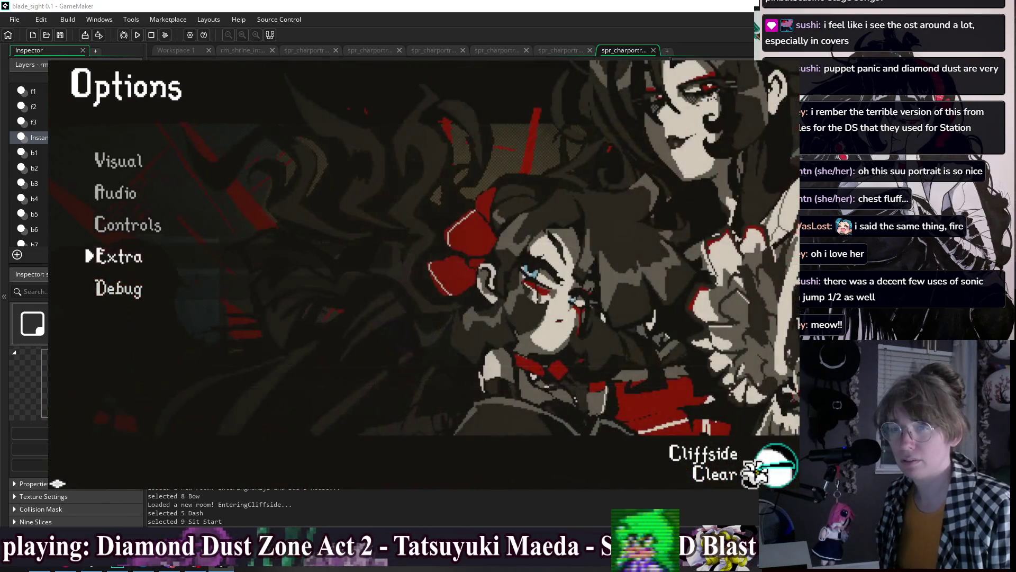
{"action": "key", "text": "Escape"}
{"action": "key", "text": "Up"}
{"action": "key", "text": "Return"}
{"action": "key", "text": "Down"}
{"action": "key", "text": "Down"}
{"action": "key", "text": "Up"}
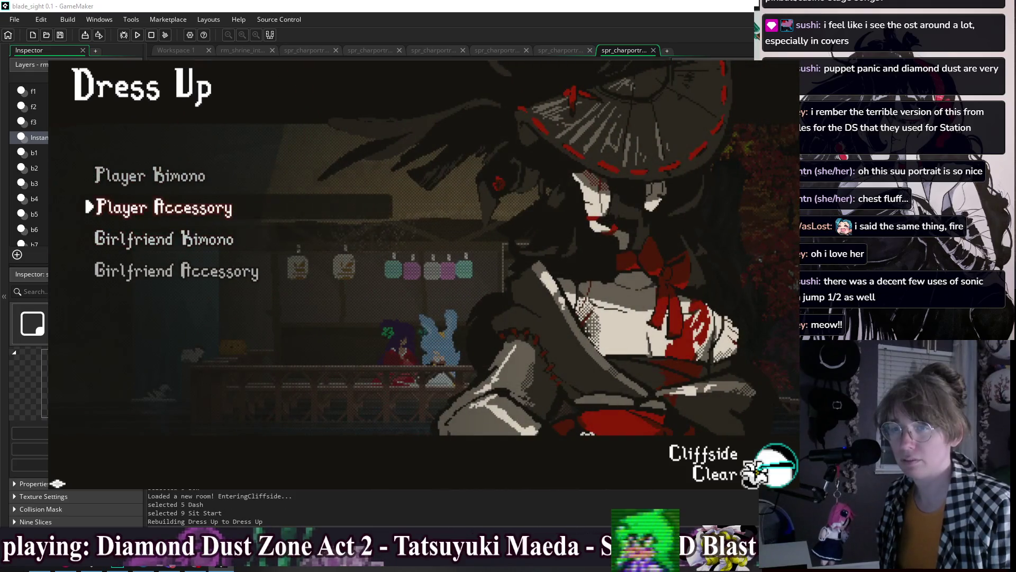
{"action": "key", "text": "Up"}
{"action": "key", "text": "Return"}
- Preview Rose, Gals, Gyaru kimonos and Omozukai Uniform, return to play, and set 1/5 speed
{"action": "key", "text": "Down"}
{"action": "key", "text": "Down"}
{"action": "key", "text": "Up"}
{"action": "key", "text": "Up"}
{"action": "key", "text": "Up"}
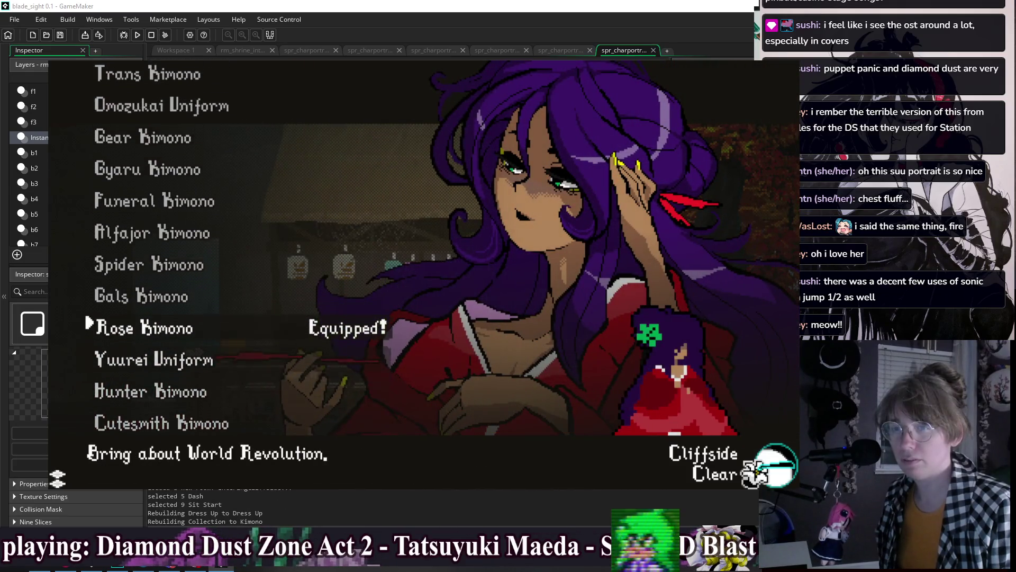
{"action": "key", "text": "Up"}
{"action": "key", "text": "Up"}
{"action": "key", "text": "Up"}
{"action": "key", "text": "Up"}
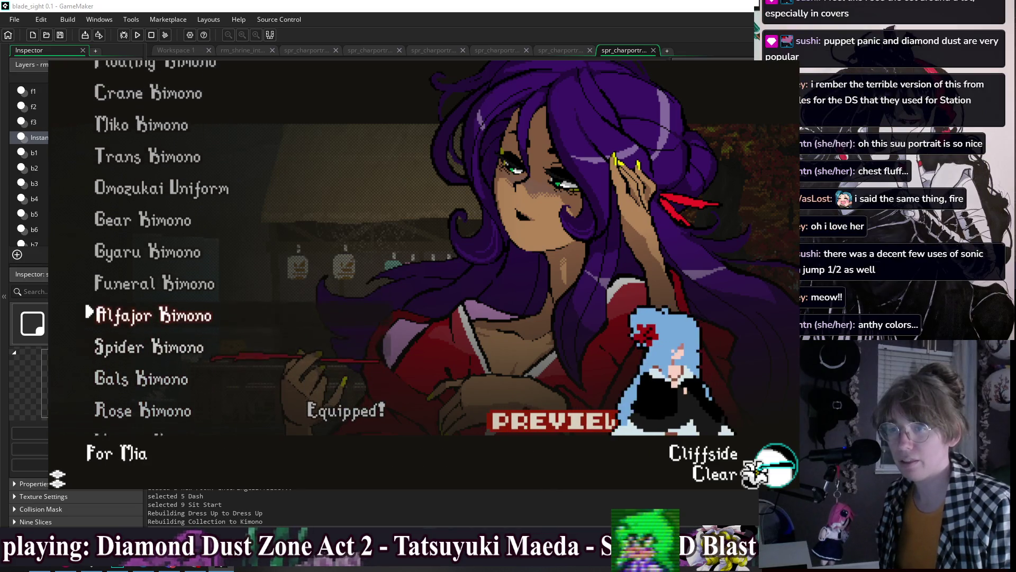
{"action": "key", "text": "Down"}
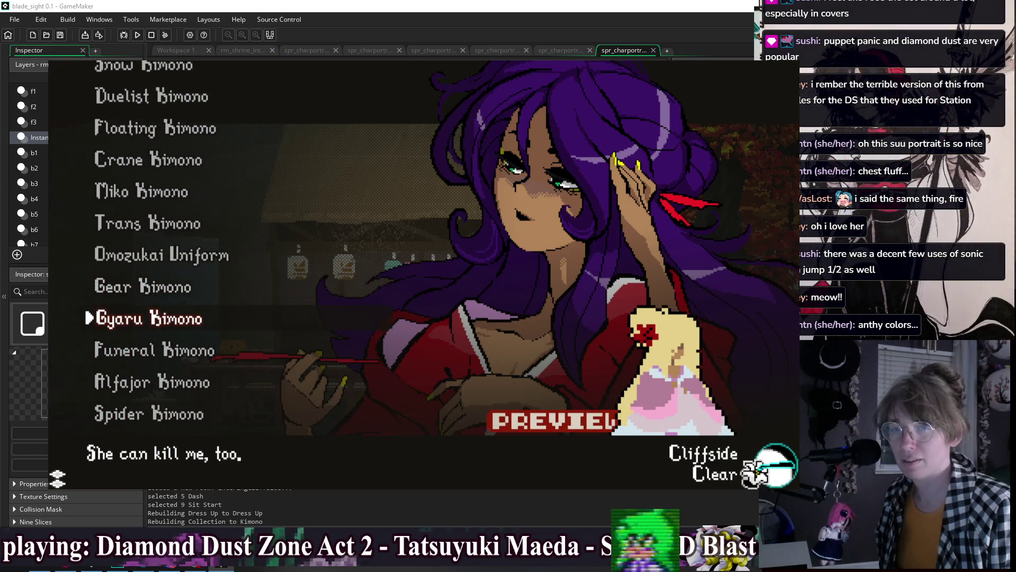
{"action": "key", "text": "Up"}
{"action": "key", "text": "Up"}
{"action": "key", "text": "Up"}
{"action": "key", "text": "Up"}
{"action": "key", "text": "Up"}
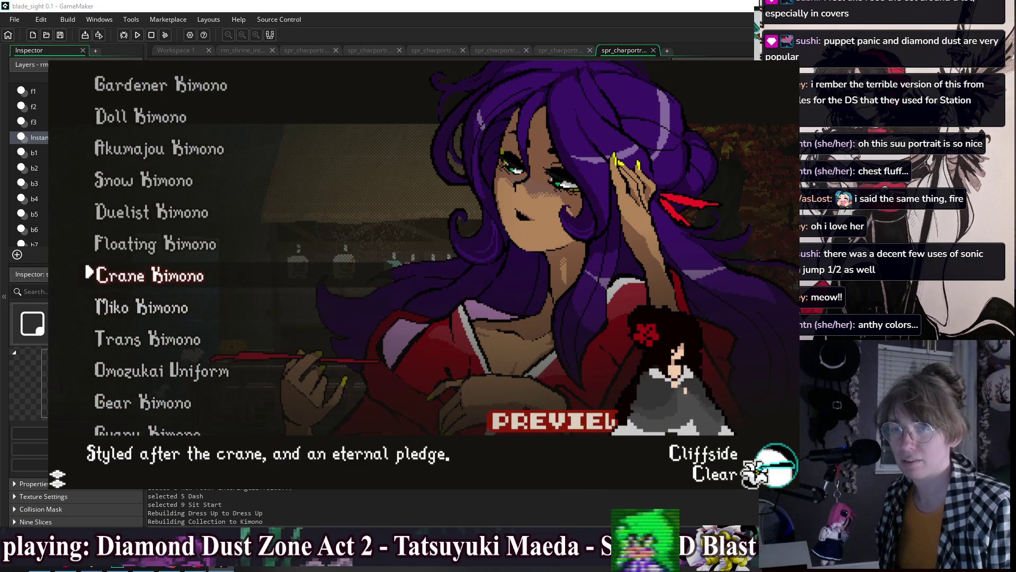
{"action": "key", "text": "Up"}
{"action": "key", "text": "Up"}
{"action": "key", "text": "Up"}
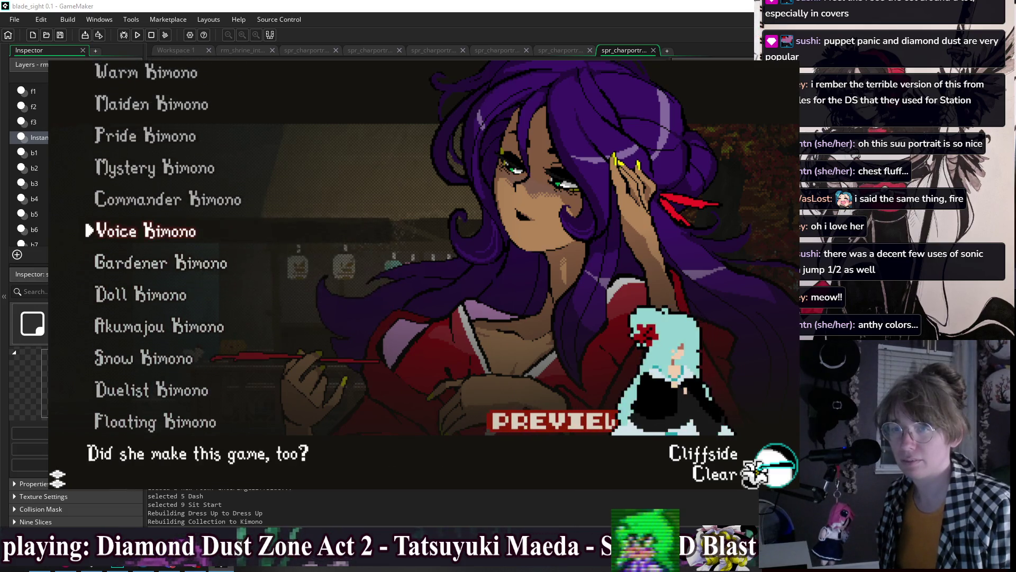
{"action": "key", "text": "Return"}
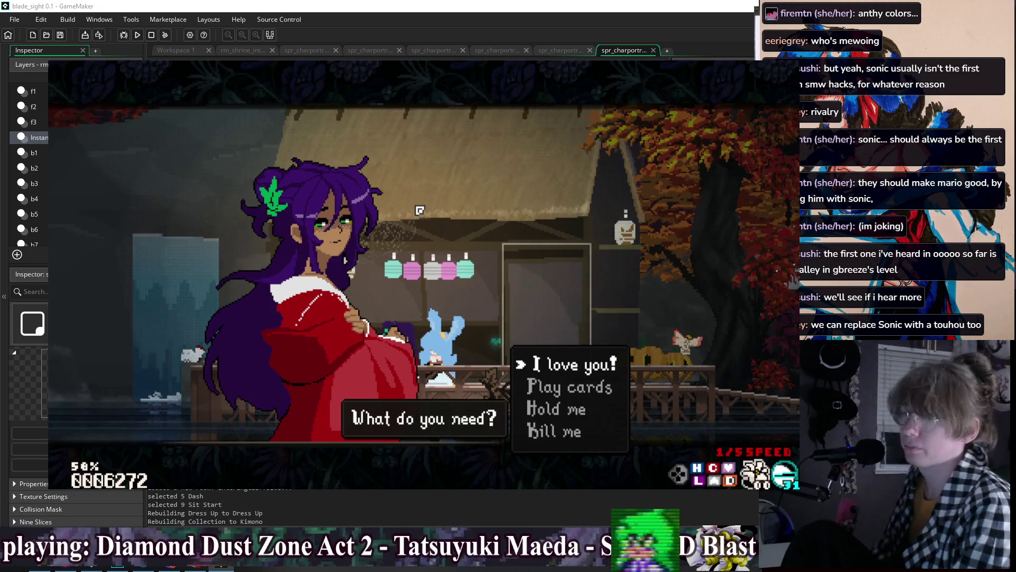
{"action": "key", "text": "F2"}
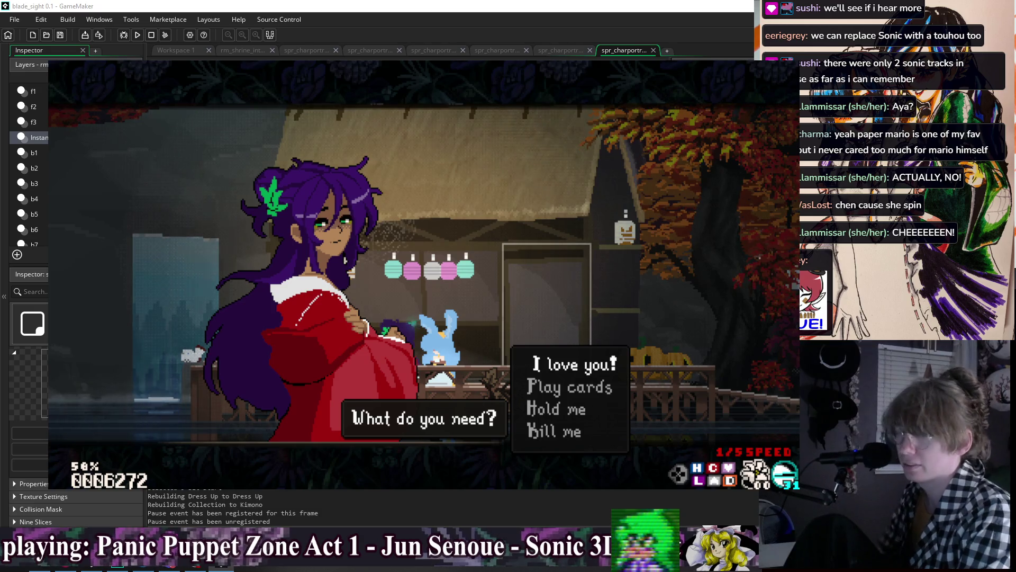
{"action": "key", "text": "z"}
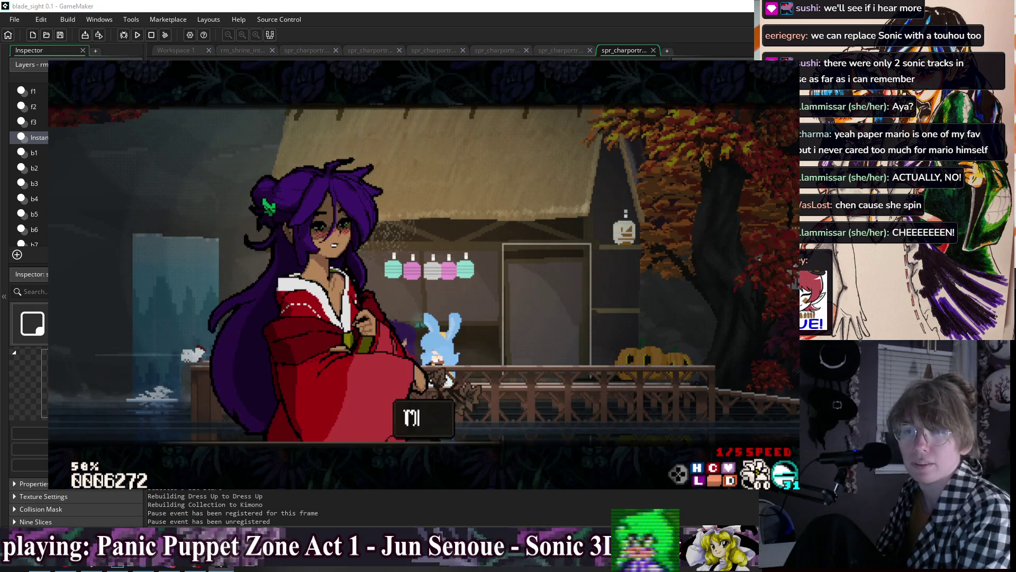
- Jump and dash the bunny, open the kimono dress-up list, then back out to pause
{"action": "key", "text": "z"}
{"action": "key", "text": "z"}
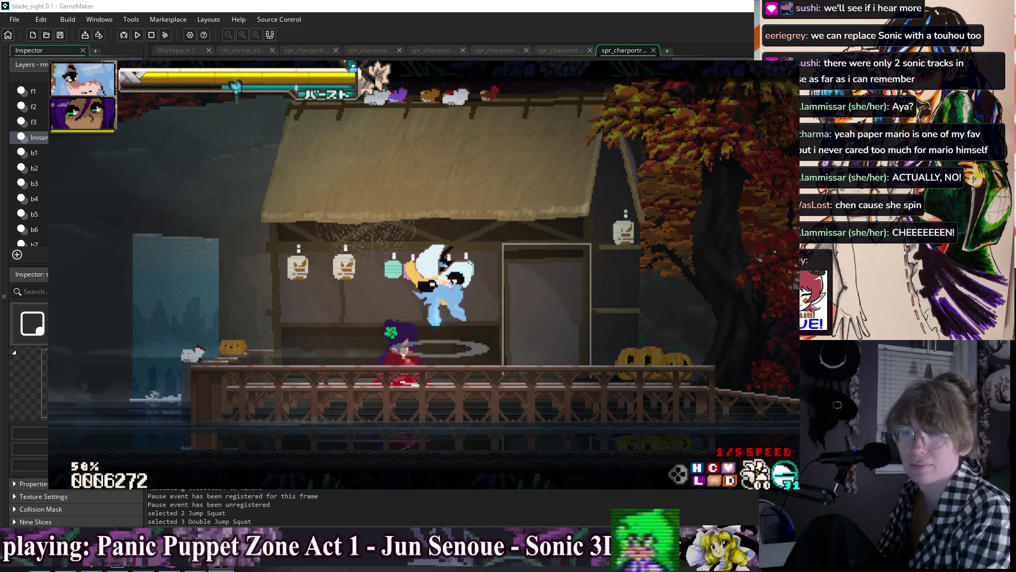
{"action": "key", "text": "z"}
{"action": "key", "text": "x"}
{"action": "key", "text": "x"}
{"action": "key", "text": "Up"}
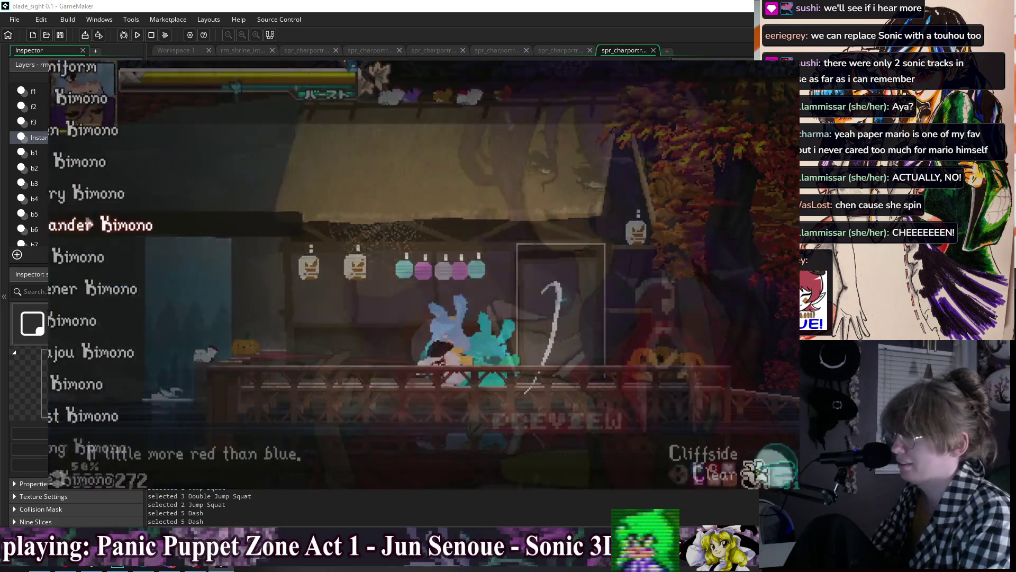
{"action": "key", "text": "x"}
{"action": "key", "text": "x"}
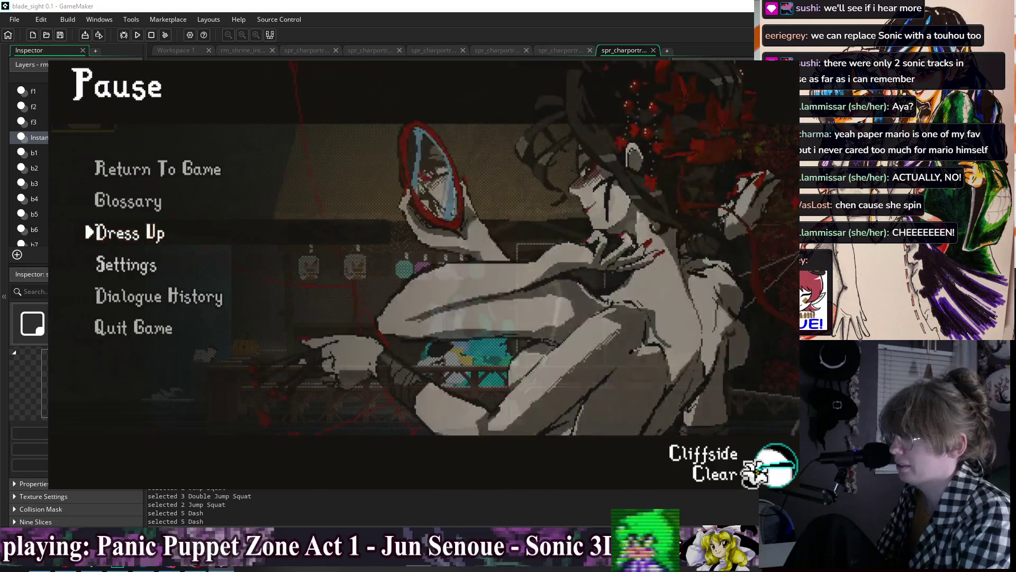
{"action": "key", "text": "Down"}
{"action": "key", "text": "Down"}
{"action": "key", "text": "Down"}
- Open Debug Actions and select the Change GF option to show the portrait grid
{"action": "key", "text": "Up"}
{"action": "key", "text": "Up"}
{"action": "key", "text": "z"}
{"action": "key", "text": "Down"}
{"action": "key", "text": "Down"}
{"action": "key", "text": "Down"}
{"action": "key", "text": "Down"}
{"action": "key", "text": "z"}
{"action": "key", "text": "Down"}
{"action": "key", "text": "Down"}
{"action": "key", "text": "Down"}
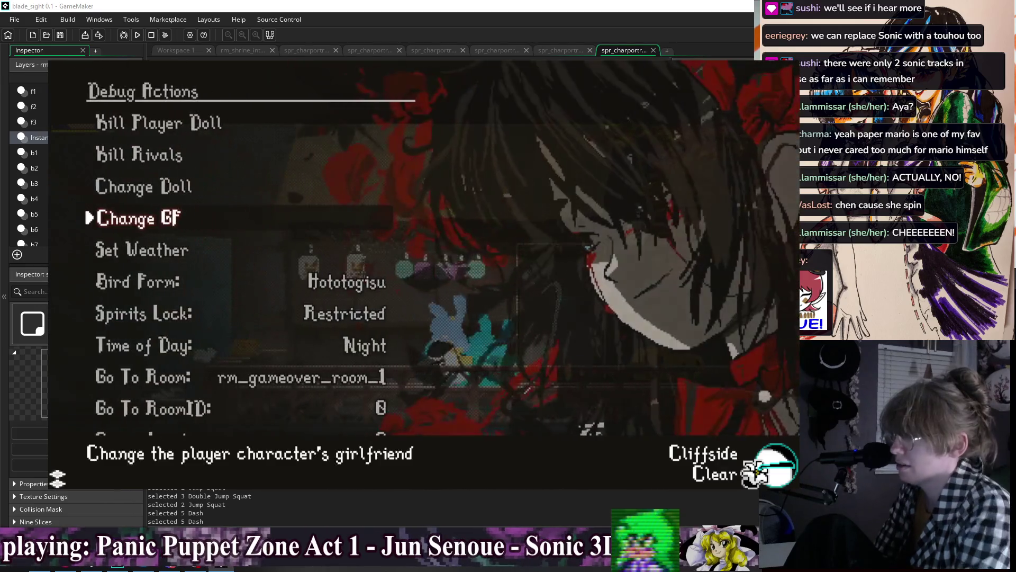
{"action": "key", "text": "z"}
- Pick a new girlfriend portrait from the grid, walk left through the level, and close the game
{"action": "key", "text": "Down"}
{"action": "key", "text": "Right"}
{"action": "key", "text": "Right"}
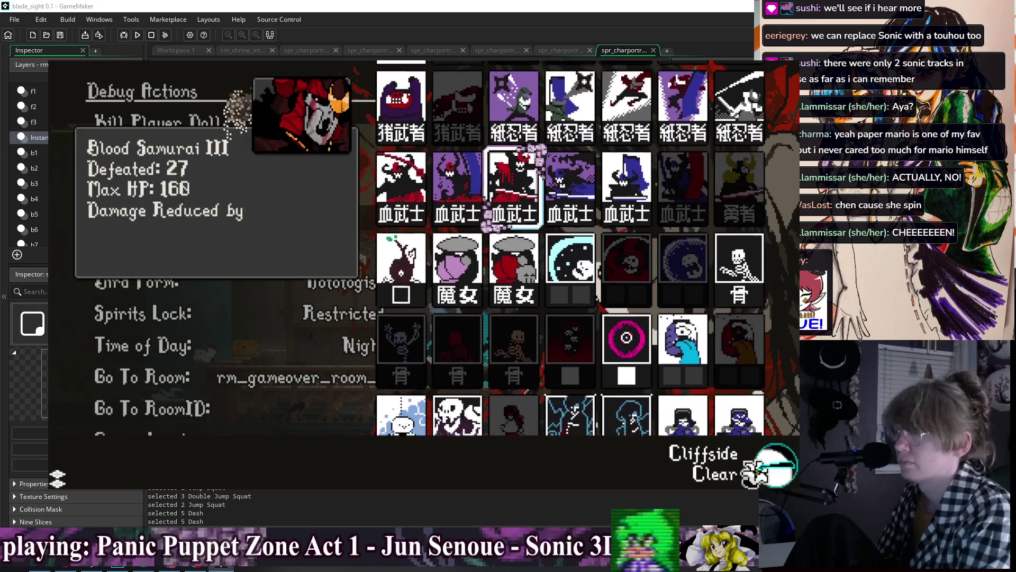
{"action": "key", "text": "Down"}
{"action": "key", "text": "Down"}
{"action": "key", "text": "Down"}
{"action": "key", "text": "z"}
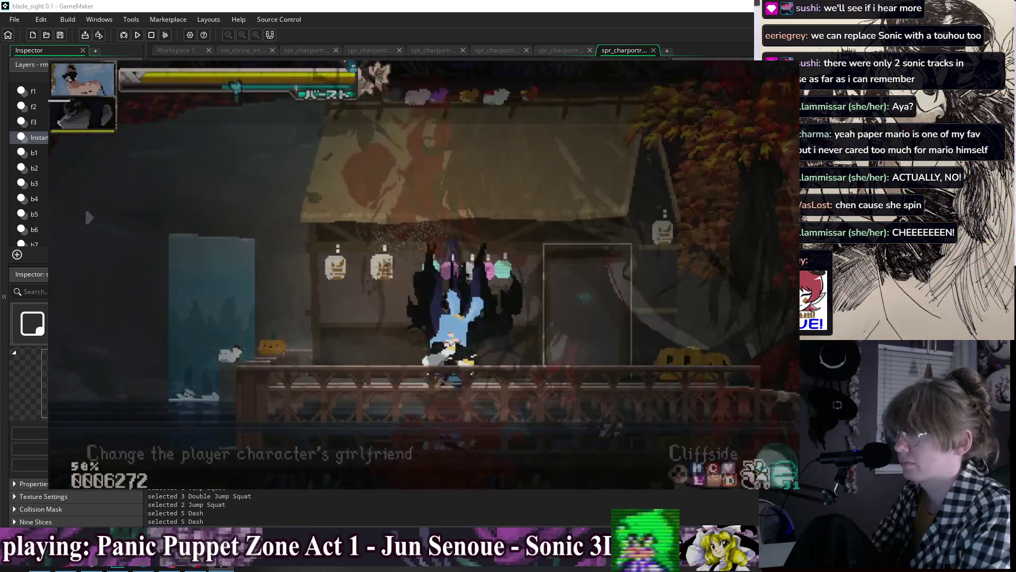
{"action": "key", "text": "Left"}
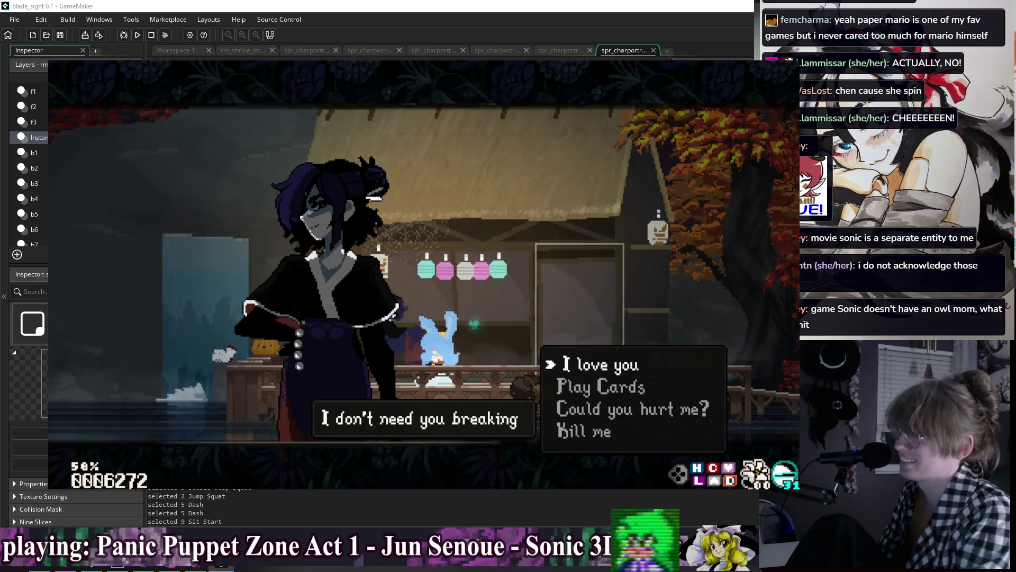
{"action": "key", "text": "Escape"}
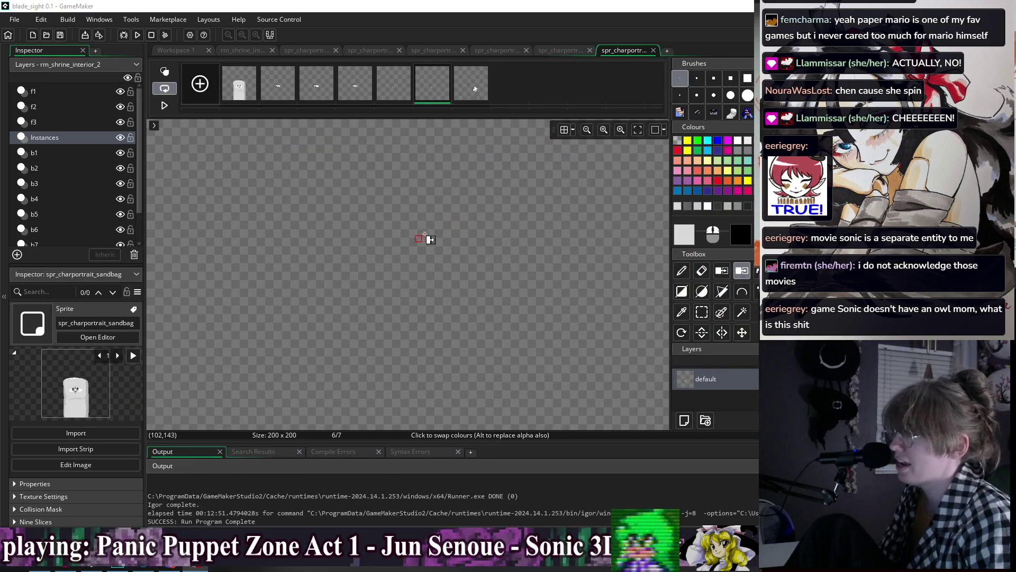
- Zoom out in the sandbag portrait image editor
{"action": "scroll", "coordinate": [604, 147], "scroll_direction": "down", "scroll_amount": 2}
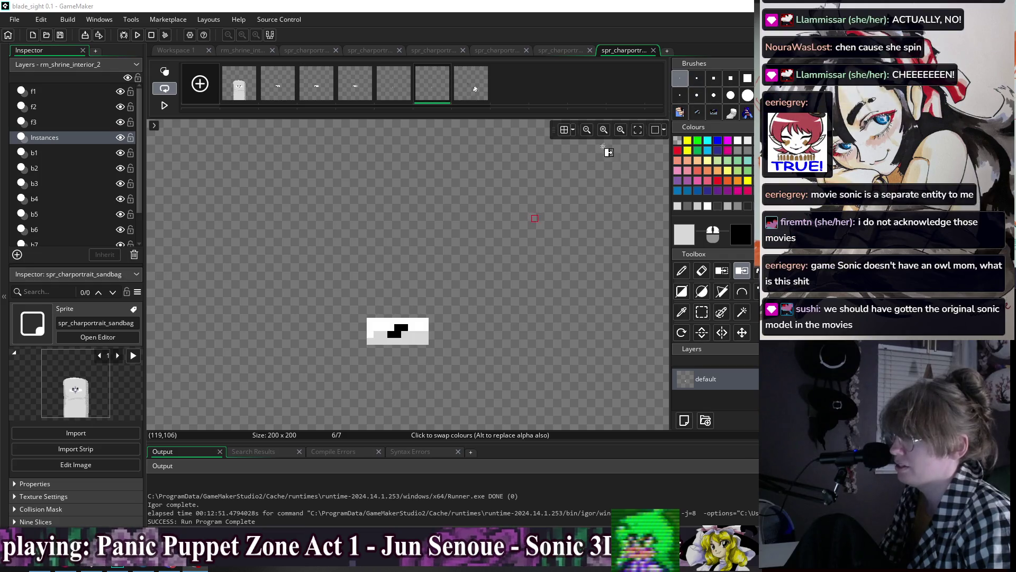
{"action": "left_click", "coordinate": [681, 80]}
{"action": "scroll", "coordinate": [544, 221], "scroll_direction": "down", "scroll_amount": 4}
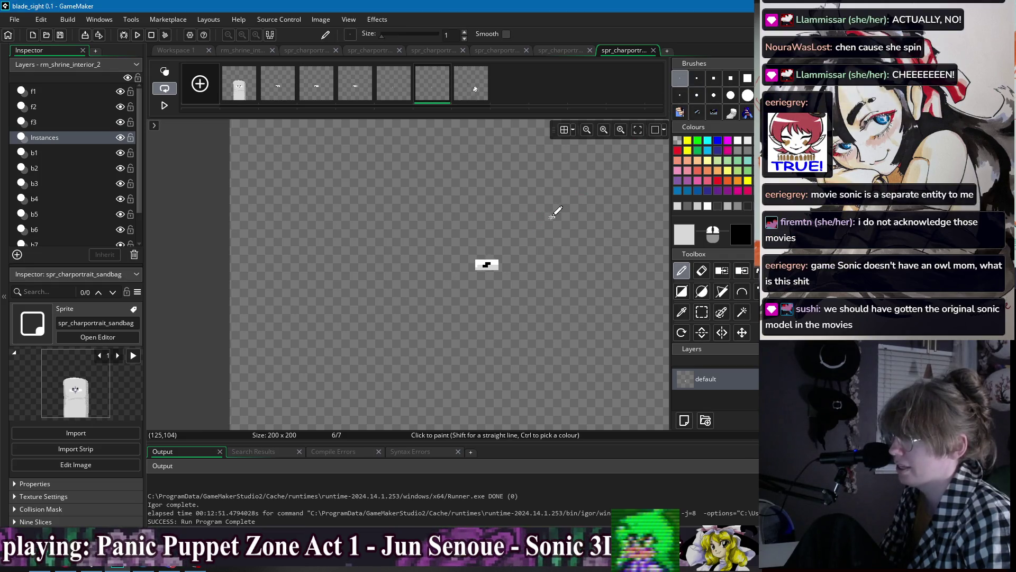
{"action": "scroll", "coordinate": [440, 227], "scroll_direction": "down", "scroll_amount": 2}
- Flip through the sandbag animation frames, from the first full frame to the last
{"action": "left_click", "coordinate": [250, 98]}
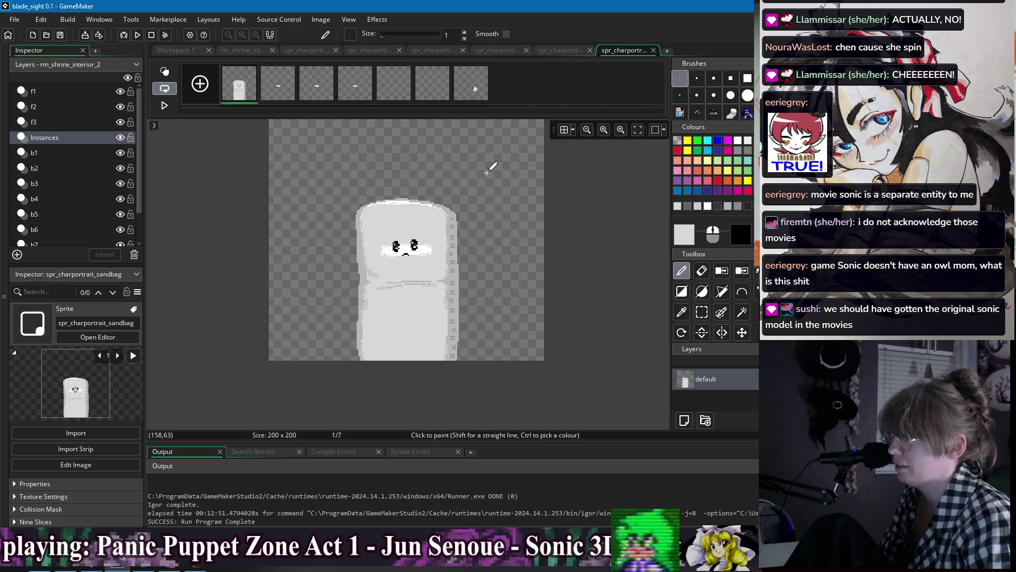
{"action": "left_click", "coordinate": [417, 91]}
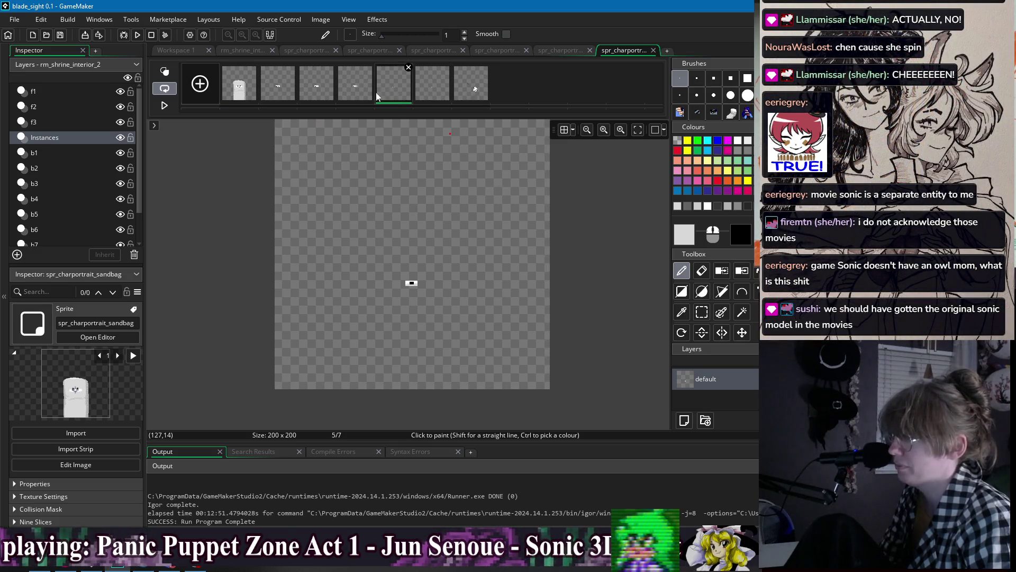
{"action": "left_click", "coordinate": [265, 93]}
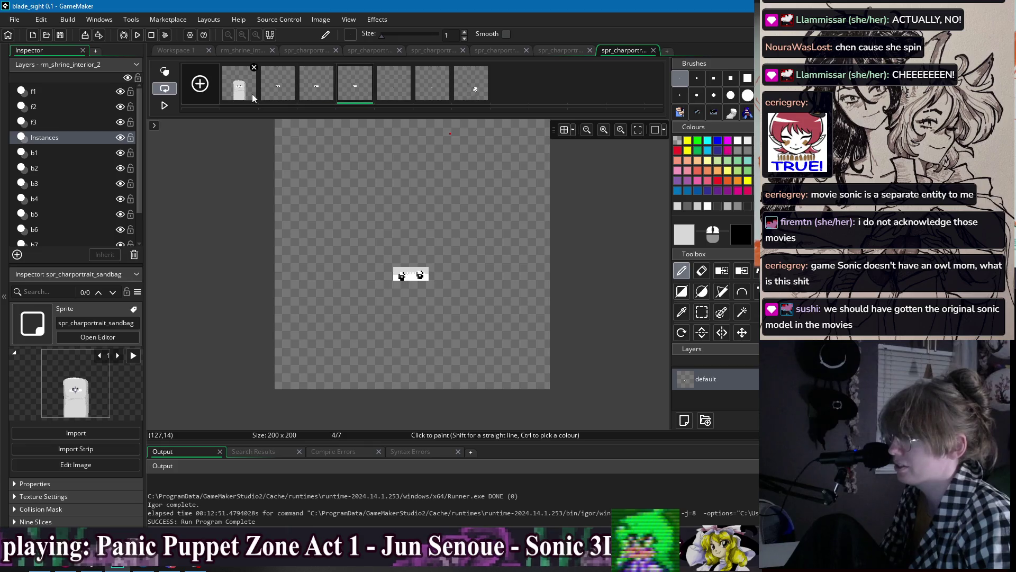
{"action": "left_click", "coordinate": [252, 94]}
{"action": "left_click", "coordinate": [475, 93]}
{"action": "left_click", "coordinate": [253, 94]}
{"action": "left_click", "coordinate": [271, 91]}
{"action": "left_click", "coordinate": [249, 93]}
{"action": "left_click", "coordinate": [281, 91]}
{"action": "left_click", "coordinate": [317, 89]}
{"action": "left_click", "coordinate": [471, 83]}
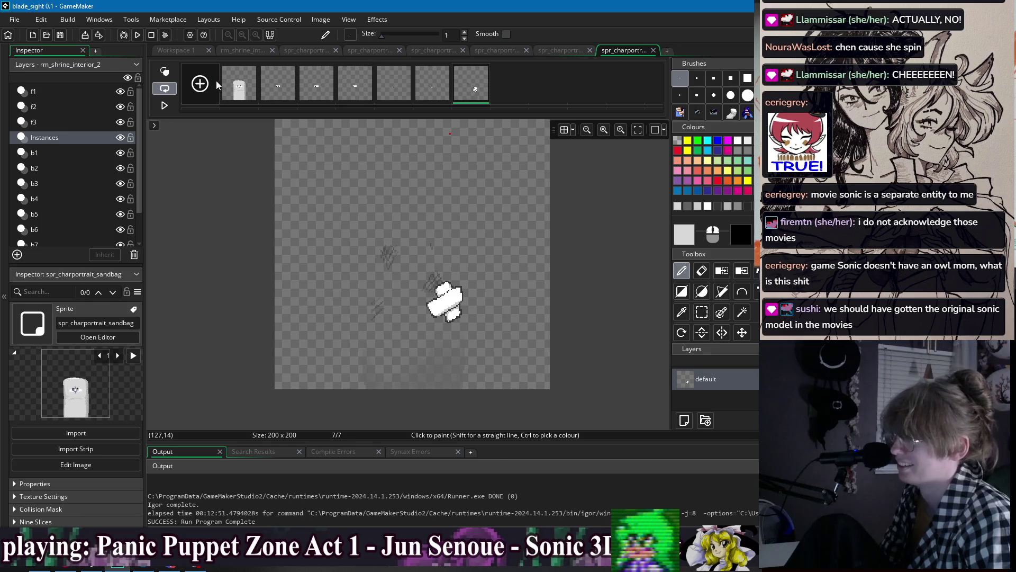
- Return to the sandbag sprite window and close it
{"action": "left_click", "coordinate": [187, 53]}
{"action": "left_click_drag", "start_coordinate": [560, 71], "coordinate": [459, 75]}
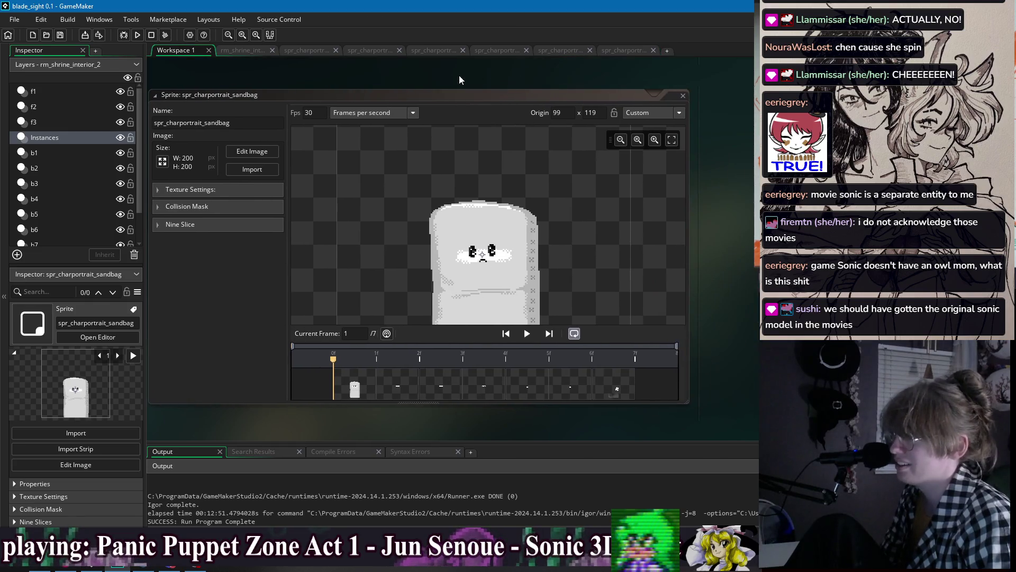
{"action": "left_click", "coordinate": [681, 98]}
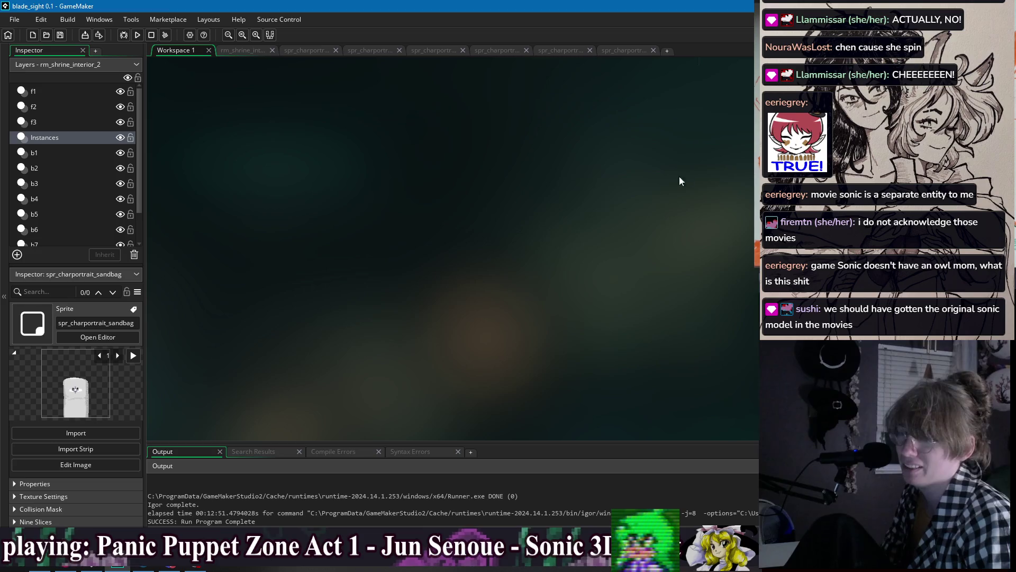
- Reopen the spr_charportrait_big_gaji sprite window via Windows and scroll its 14-frame editor into view
{"action": "right_click", "coordinate": [454, 148]}
{"action": "mouse_move", "coordinate": [477, 166]}
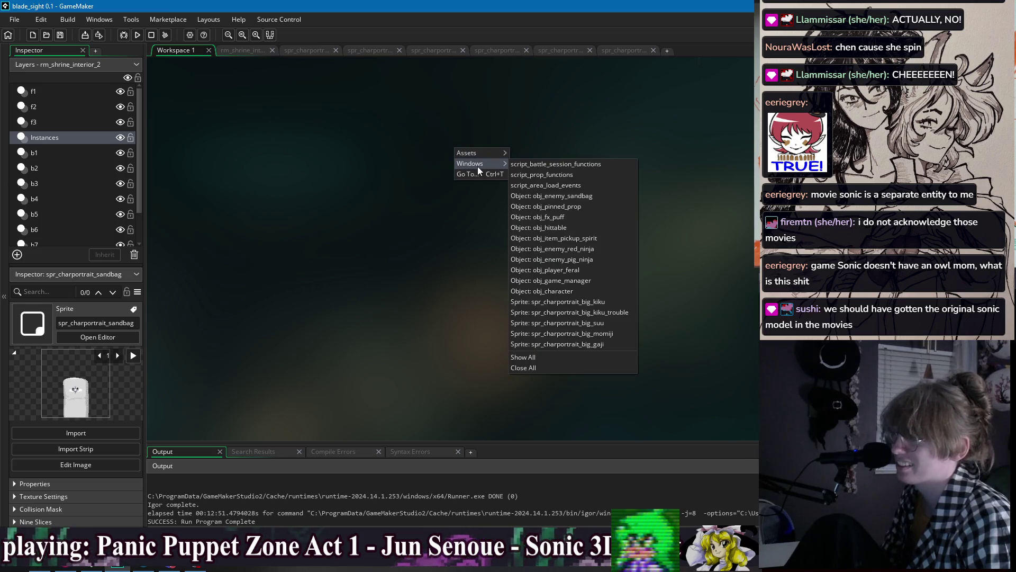
{"action": "left_click", "coordinate": [628, 312]}
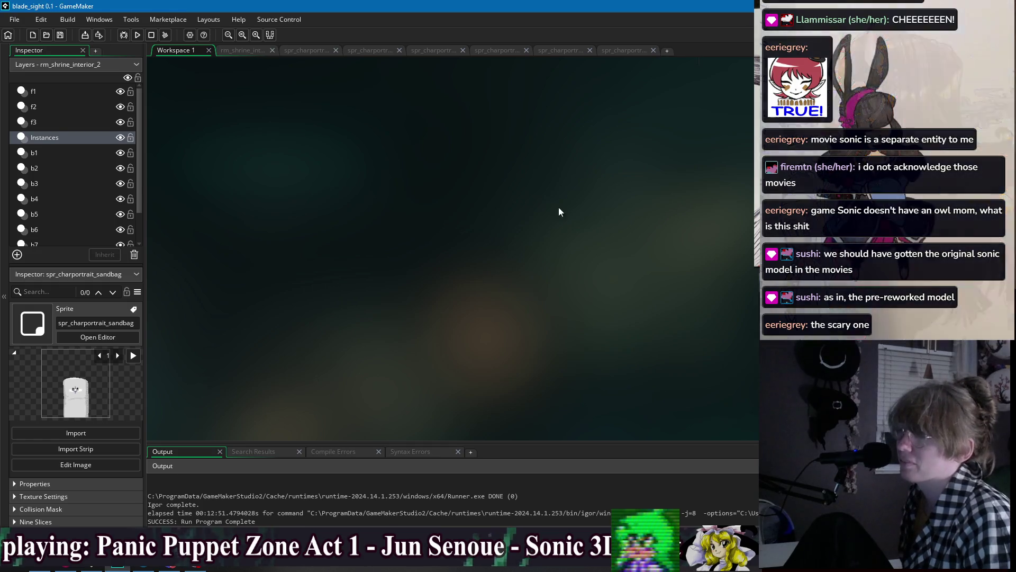
{"action": "scroll", "coordinate": [546, 344], "scroll_direction": "up", "scroll_amount": 5}
{"action": "scroll", "coordinate": [722, 210], "scroll_direction": "up", "scroll_amount": 3}
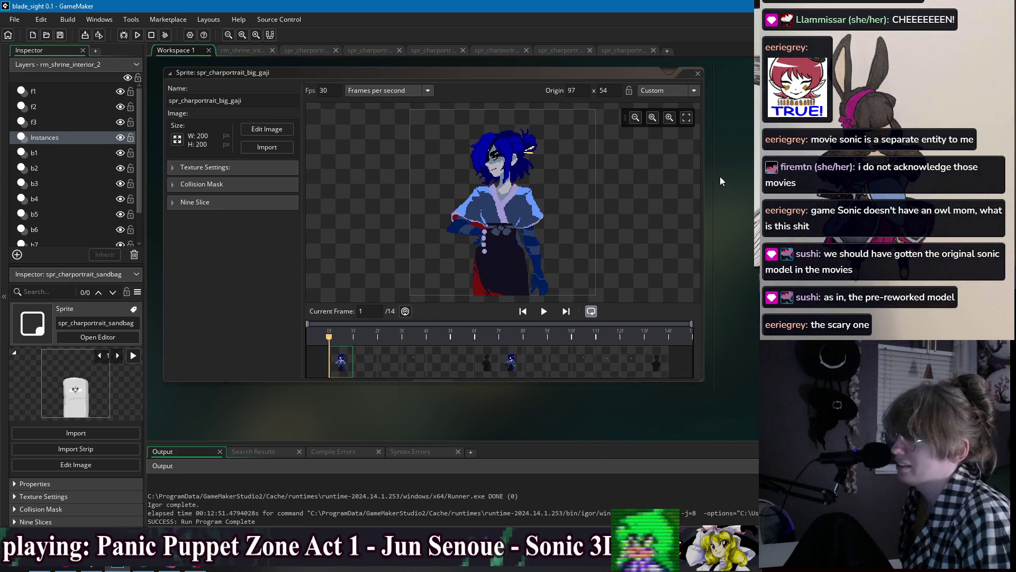
{"action": "scroll", "coordinate": [722, 188], "scroll_direction": "up", "scroll_amount": 1}
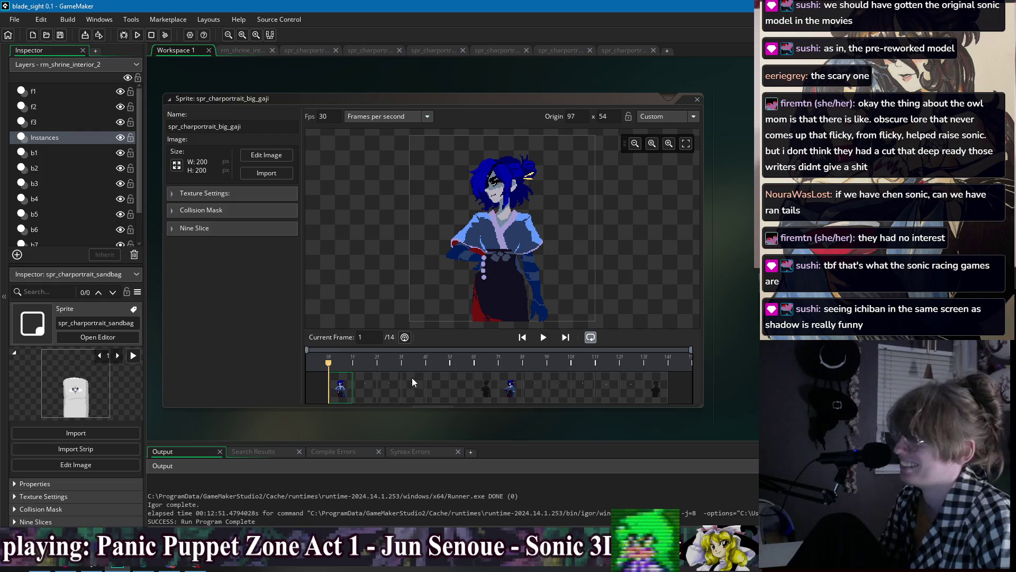
{"action": "left_click", "coordinate": [376, 389]}
{"action": "left_click_drag", "start_coordinate": [399, 388], "coordinate": [510, 389]}
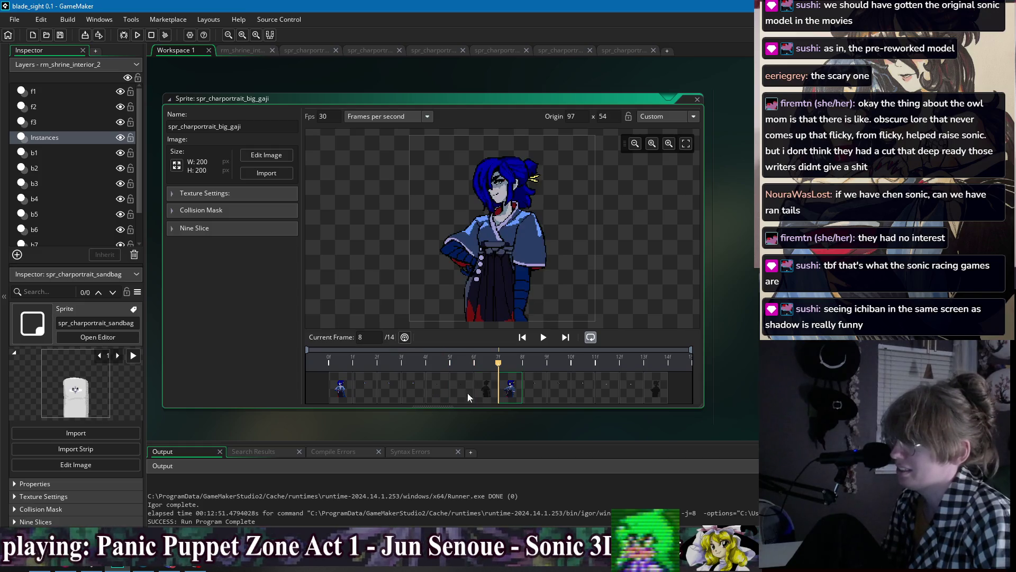
{"action": "left_click", "coordinate": [347, 392]}
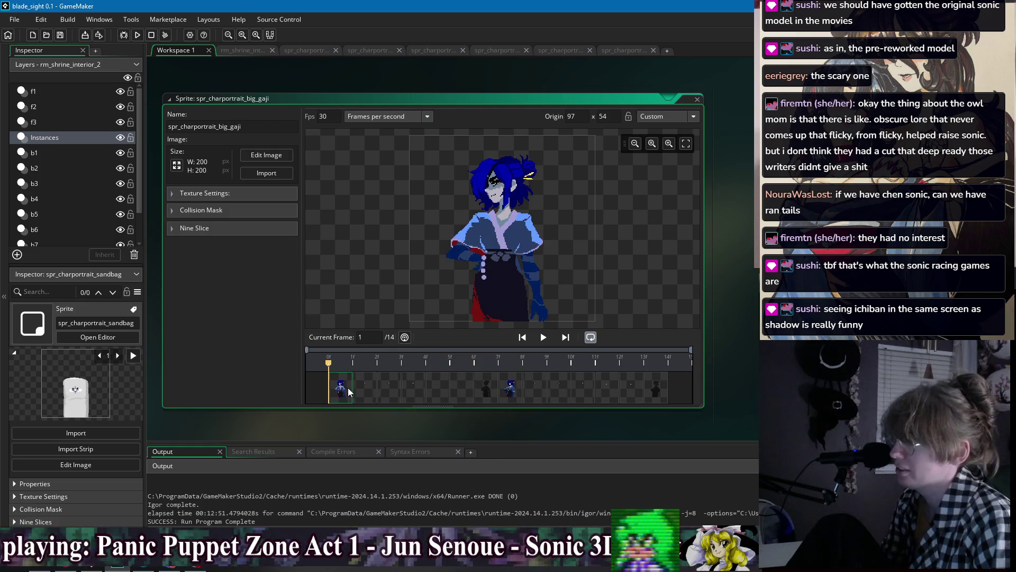
{"action": "left_click", "coordinate": [736, 216]}
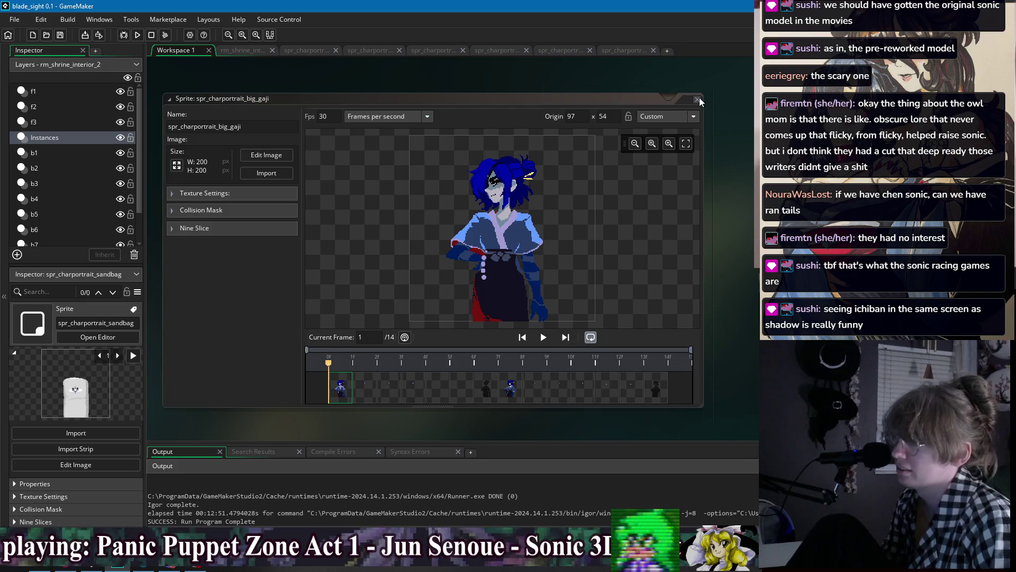
{"action": "scroll", "coordinate": [744, 173], "scroll_direction": "up", "scroll_amount": 5}
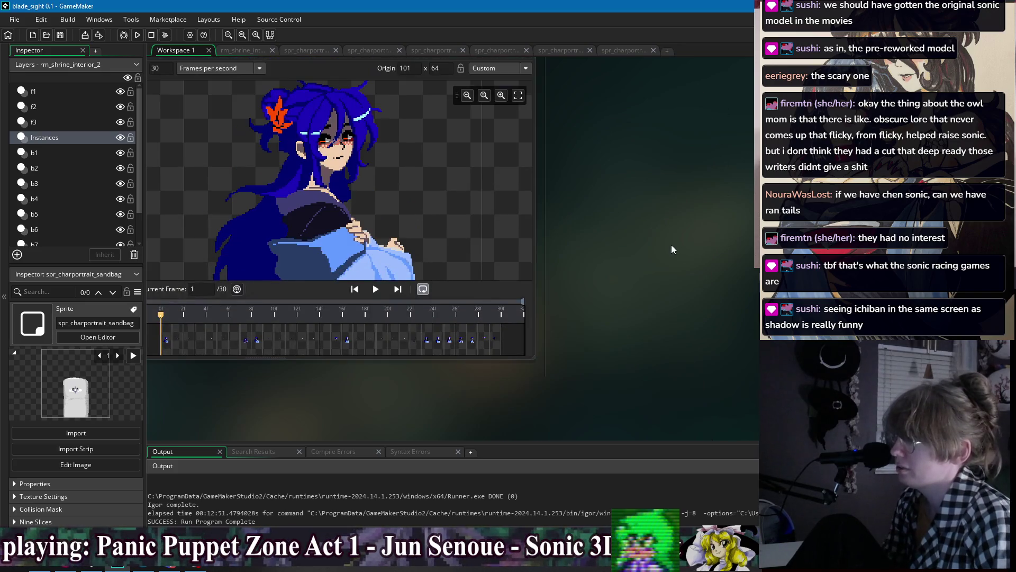
- Scroll the workspace to show the obj_enemy_red_ninja Create code above the portrait sprite
{"action": "scroll", "coordinate": [671, 244], "scroll_direction": "down", "scroll_amount": 2}
{"action": "scroll", "coordinate": [668, 274], "scroll_direction": "down", "scroll_amount": 2}
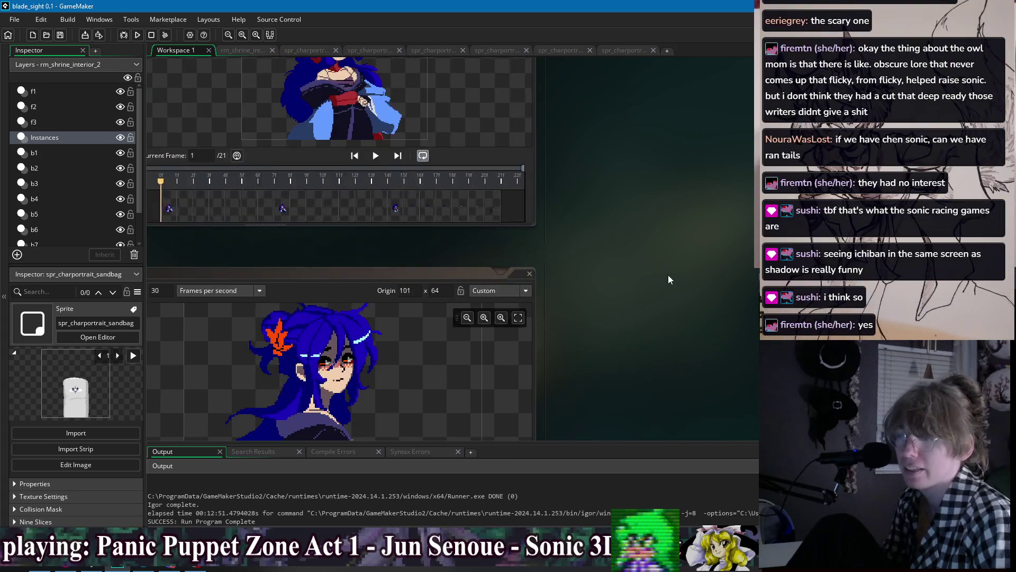
{"action": "scroll", "coordinate": [666, 279], "scroll_direction": "right", "scroll_amount": 3}
{"action": "scroll", "coordinate": [660, 296], "scroll_direction": "up", "scroll_amount": 4}
{"action": "scroll", "coordinate": [661, 312], "scroll_direction": "up", "scroll_amount": 3}
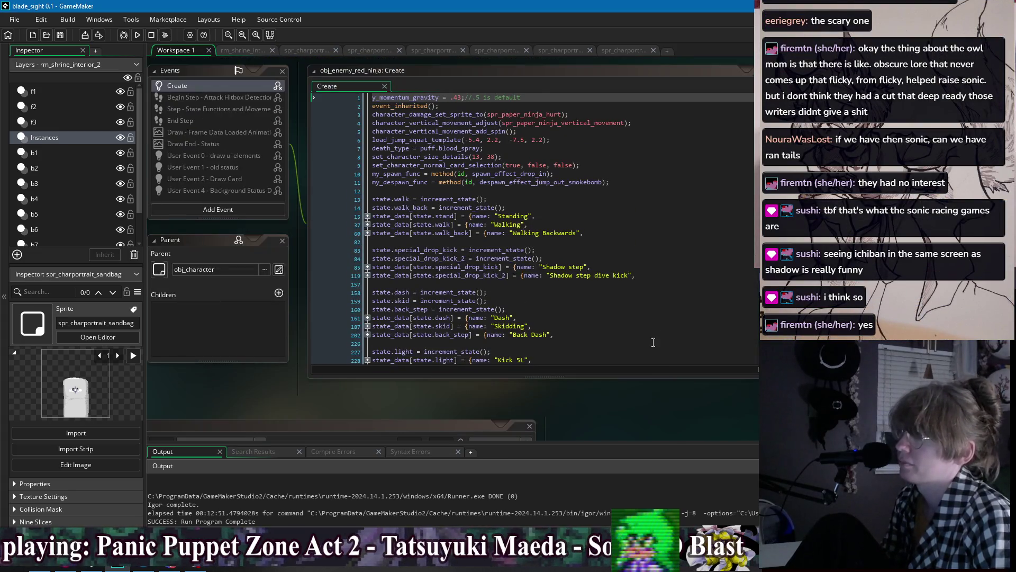
{"action": "scroll", "coordinate": [648, 403], "scroll_direction": "down", "scroll_amount": 3}
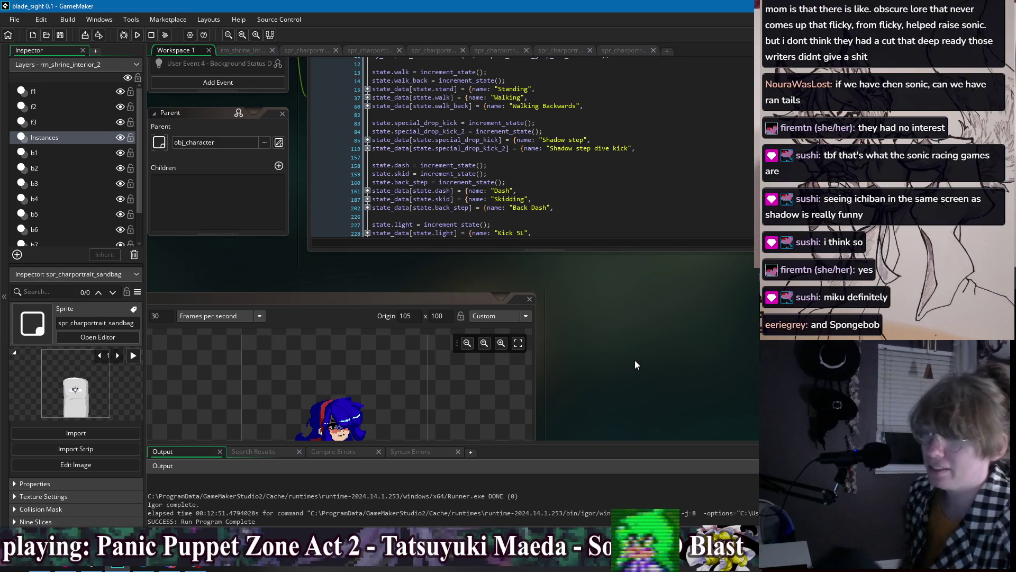
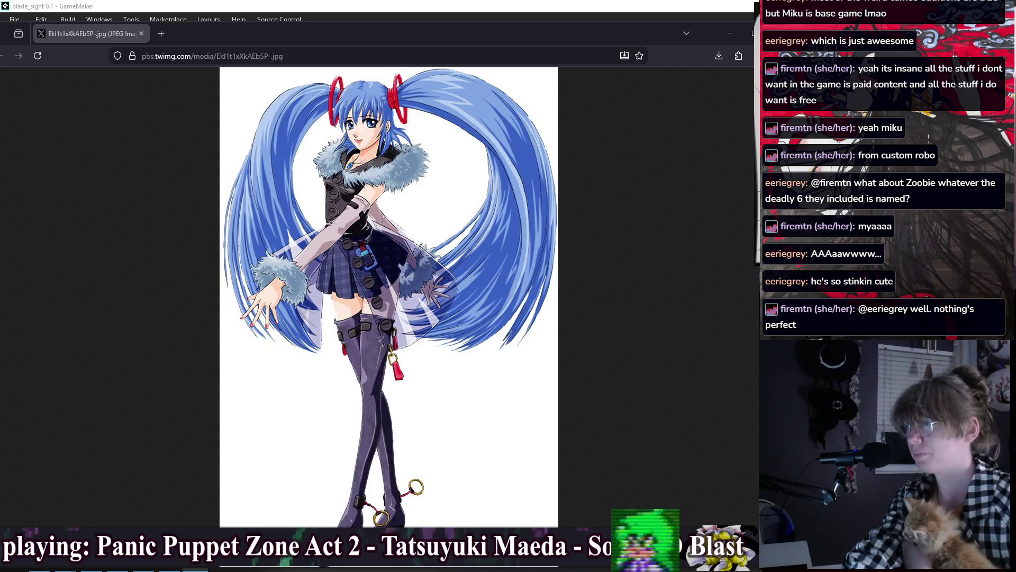
- Switch from the Firefox reference image back to the GameMaker project window
{"action": "key", "text": "alt+Tab"}
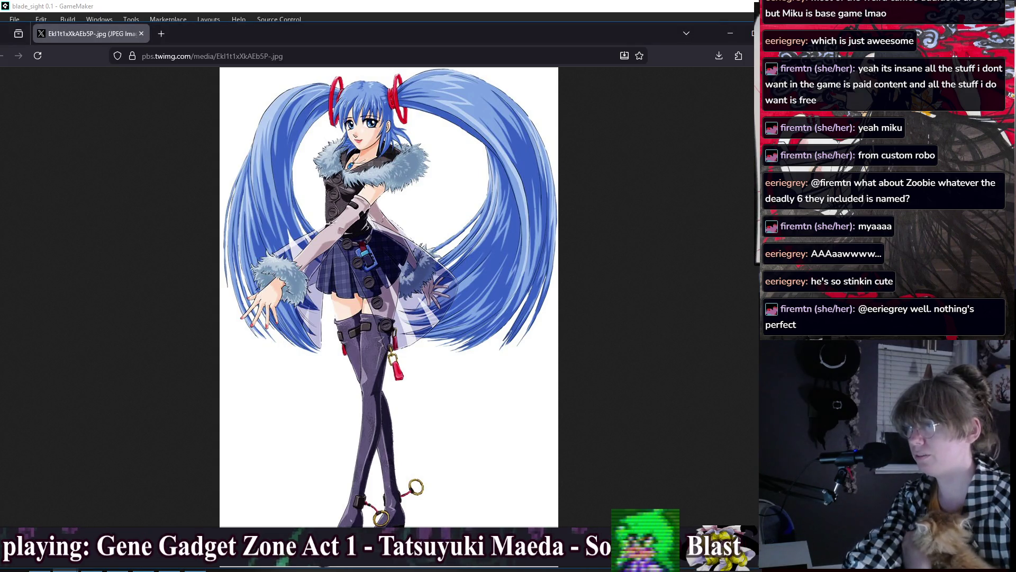
{"action": "key", "text": "alt+Tab"}
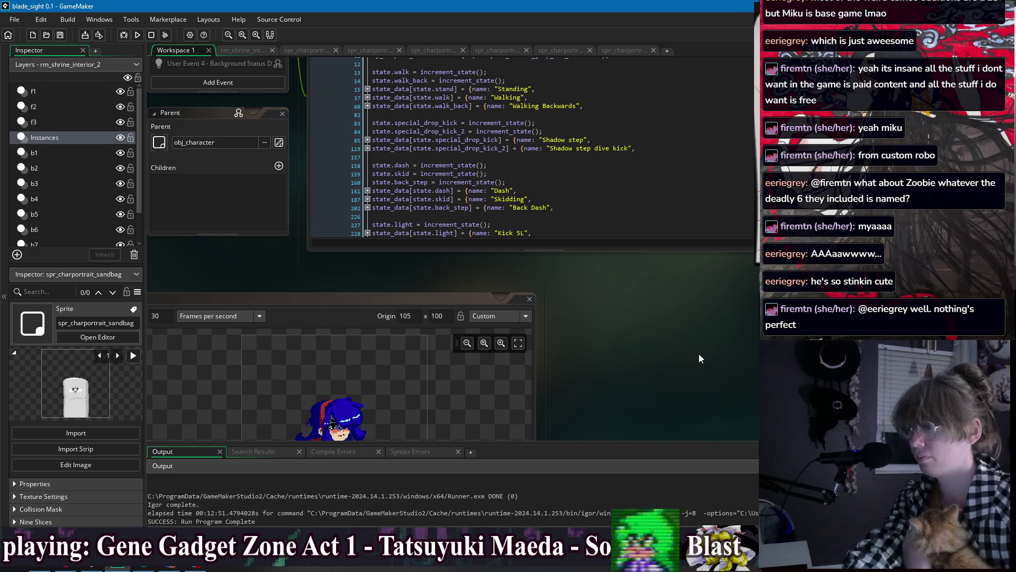
- Scroll past the code editor and drag the background to push the sprite window left
{"action": "scroll", "coordinate": [698, 353], "scroll_direction": "down", "scroll_amount": 3}
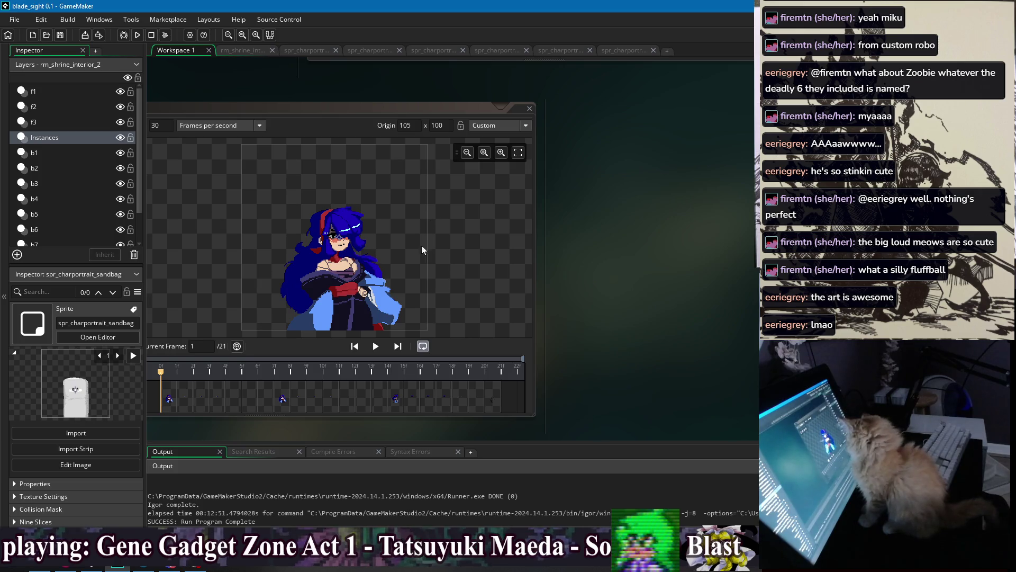
{"action": "mouse_move", "coordinate": [580, 248]}
{"action": "left_mouse_down"}
{"action": "mouse_move", "coordinate": [684, 249]}
{"action": "mouse_move", "coordinate": [244, 259]}
{"action": "left_mouse_up"}
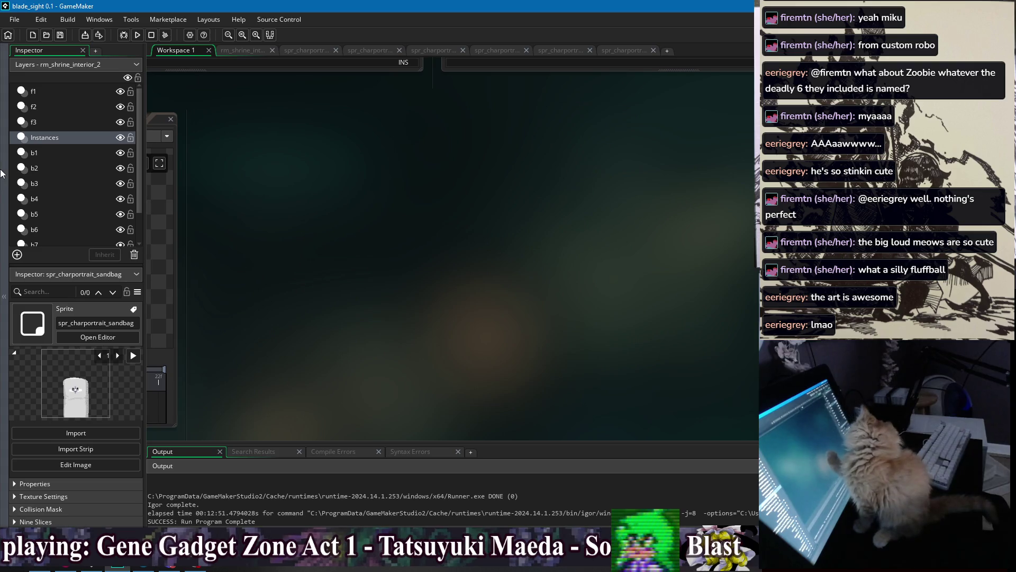
- Collapse the Inspector and Output docks to free up workspace room
{"action": "left_click", "coordinate": [4, 297]}
{"action": "left_click", "coordinate": [379, 530]}
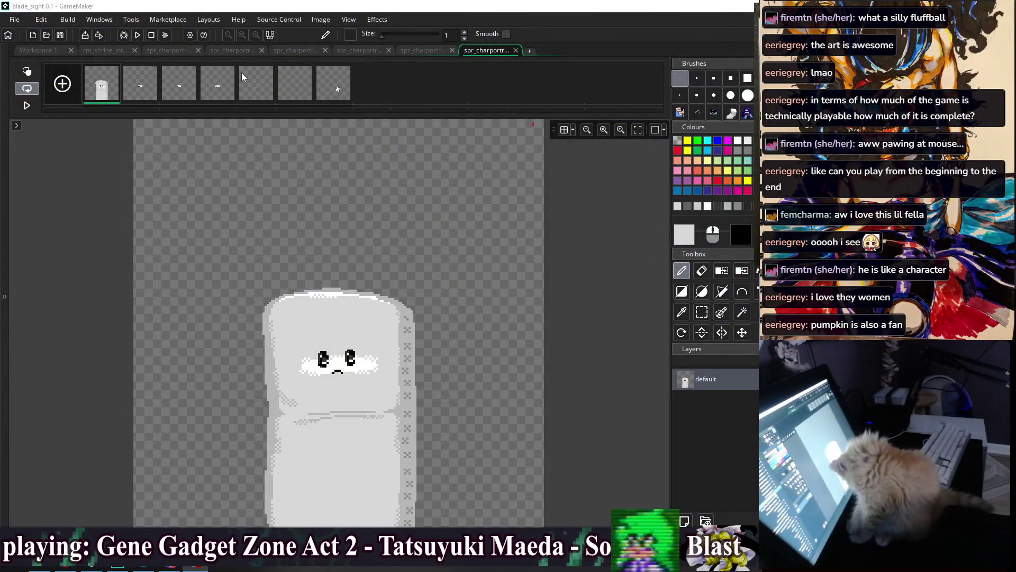
{"action": "left_click", "coordinate": [421, 51]}
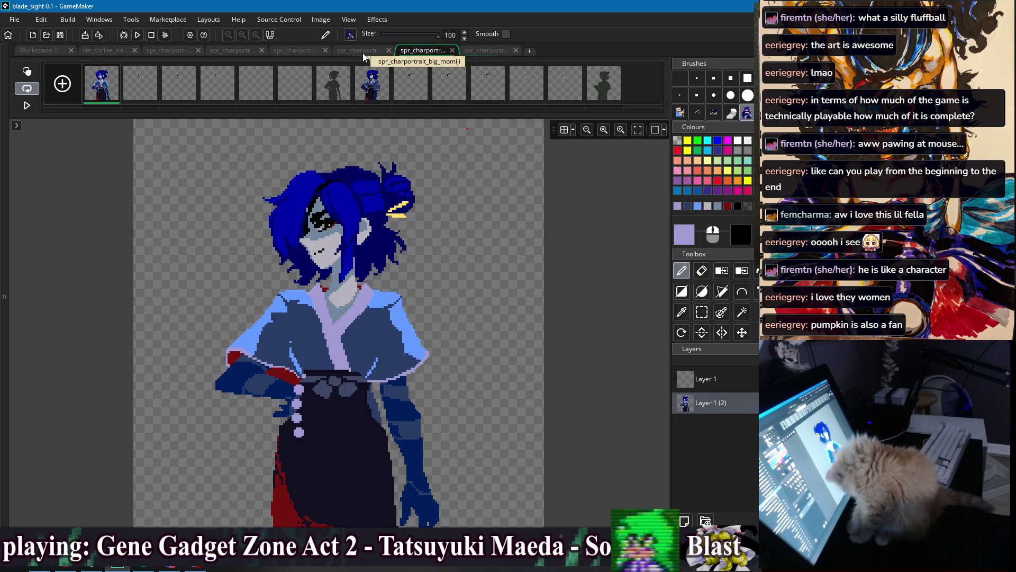
{"action": "left_click", "coordinate": [363, 53]}
{"action": "left_click", "coordinate": [302, 53]}
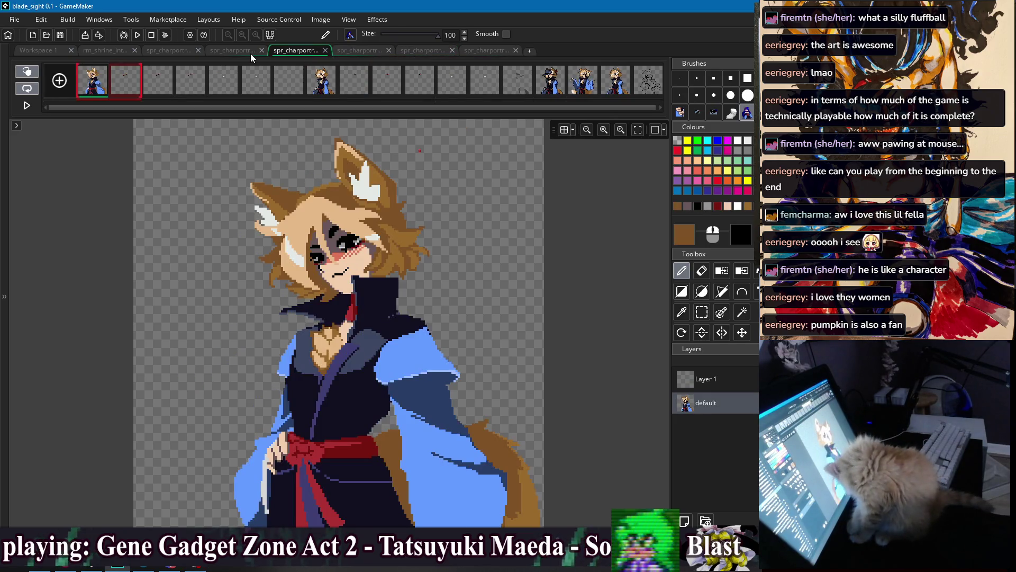
{"action": "left_click", "coordinate": [248, 53]}
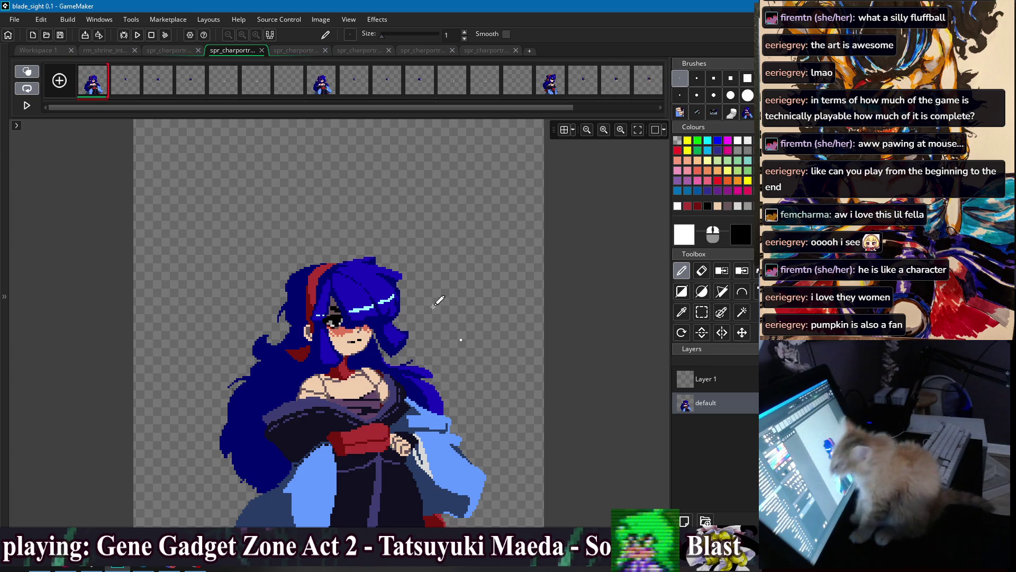
{"action": "left_click", "coordinate": [169, 53]}
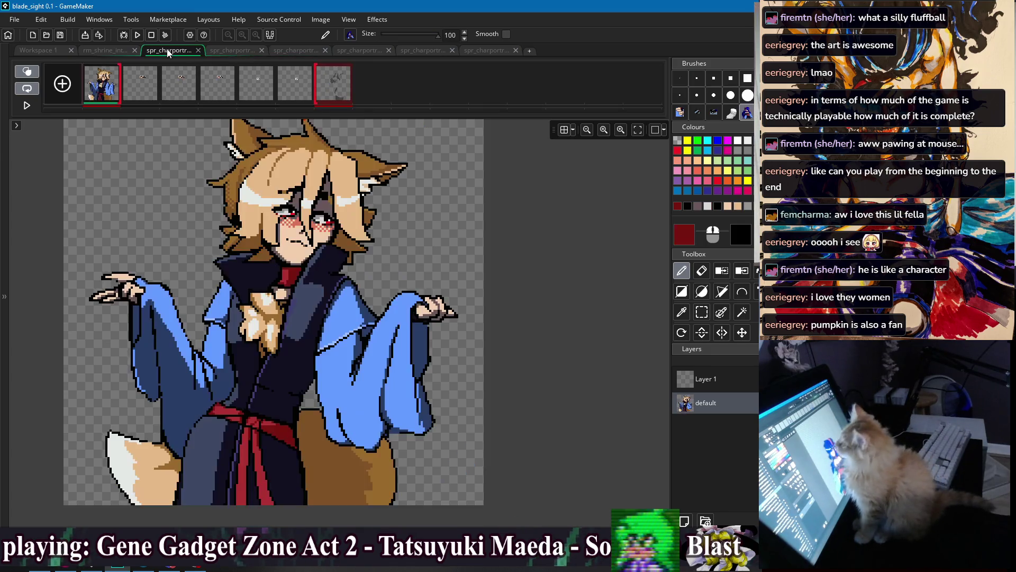
{"action": "left_click", "coordinate": [246, 53]}
{"action": "left_click", "coordinate": [293, 53]}
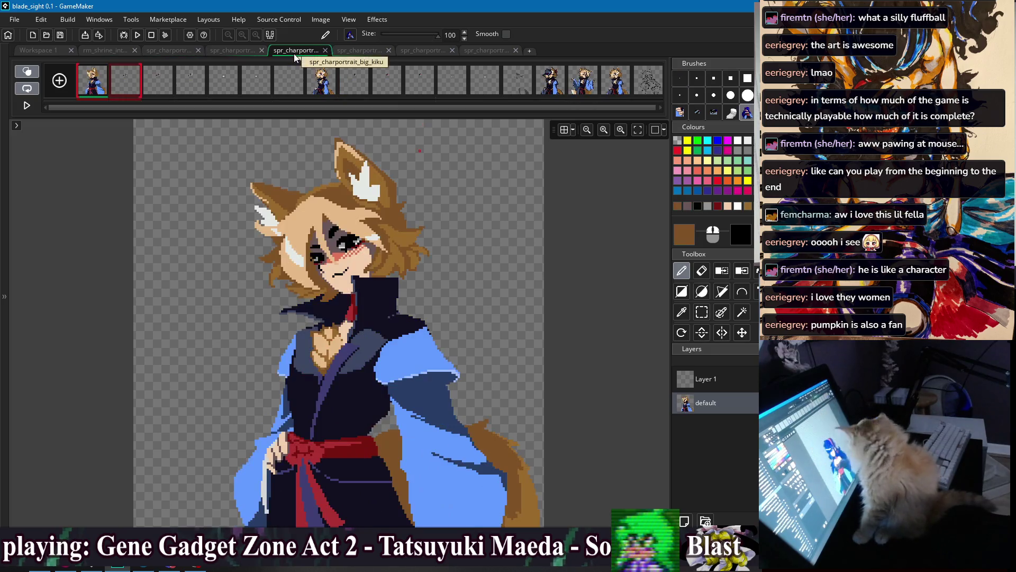
{"action": "left_click", "coordinate": [362, 53]}
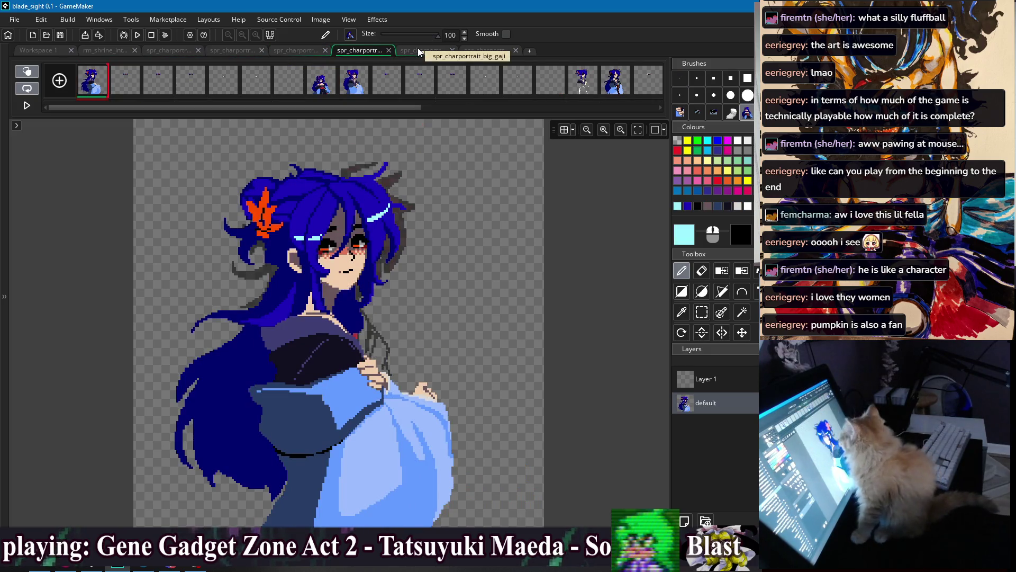
{"action": "left_click", "coordinate": [354, 87]}
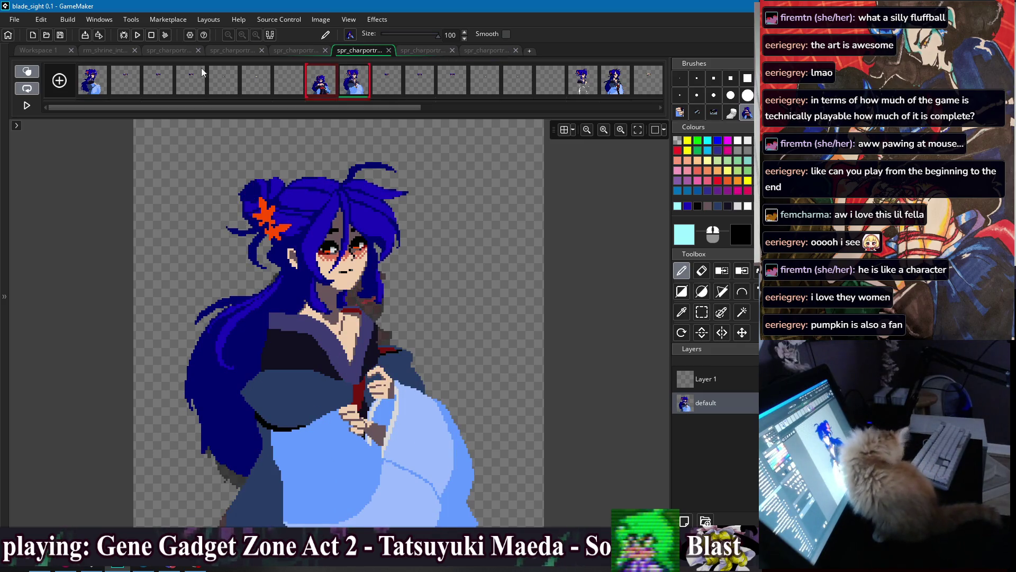
{"action": "left_click", "coordinate": [611, 87]}
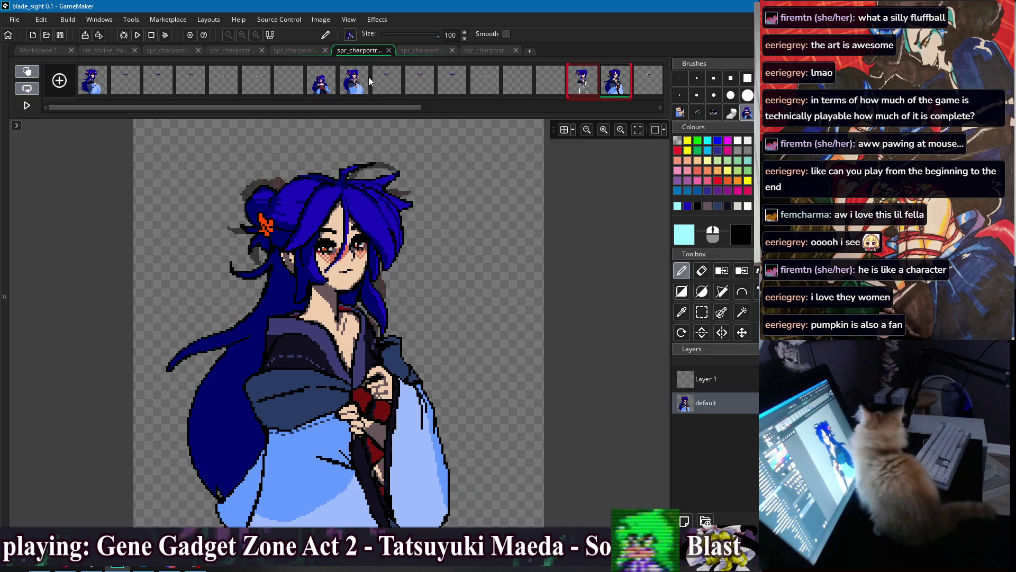
{"action": "key", "text": "ctrl+z"}
{"action": "left_click", "coordinate": [604, 87]}
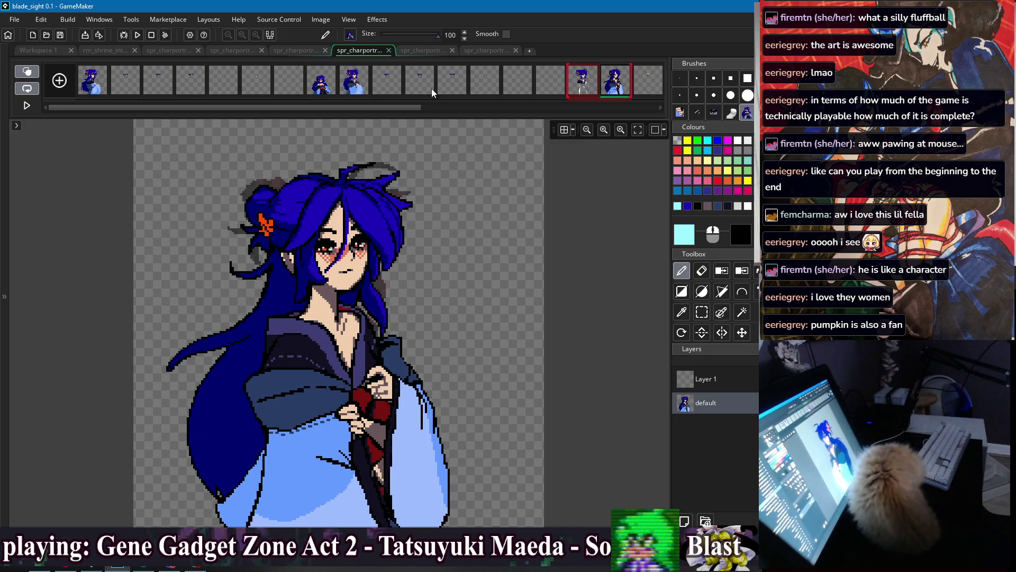
{"action": "left_click", "coordinate": [363, 90]}
{"action": "left_click", "coordinate": [682, 85]}
{"action": "left_click", "coordinate": [100, 80]}
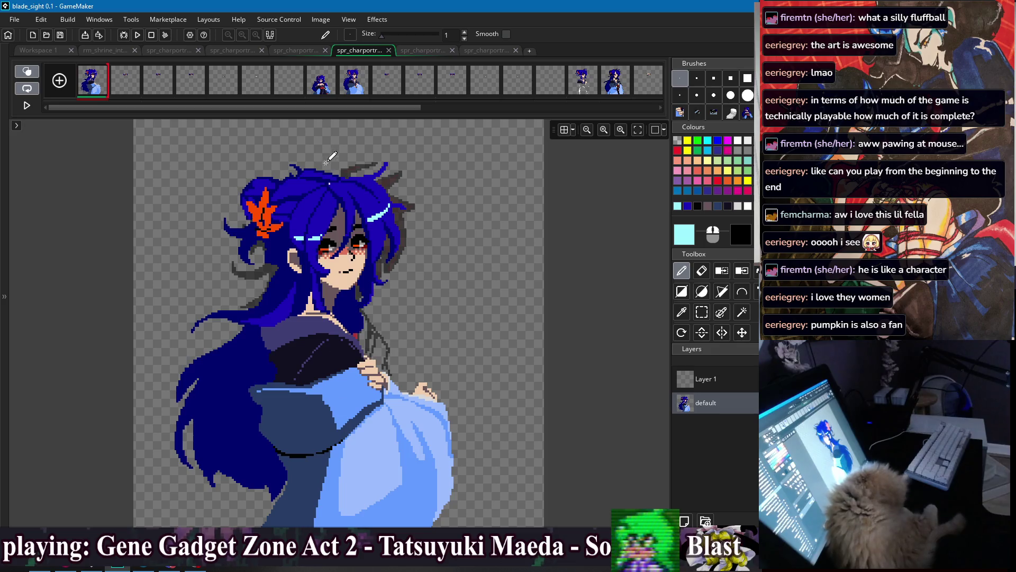
{"action": "left_click", "coordinate": [321, 91]}
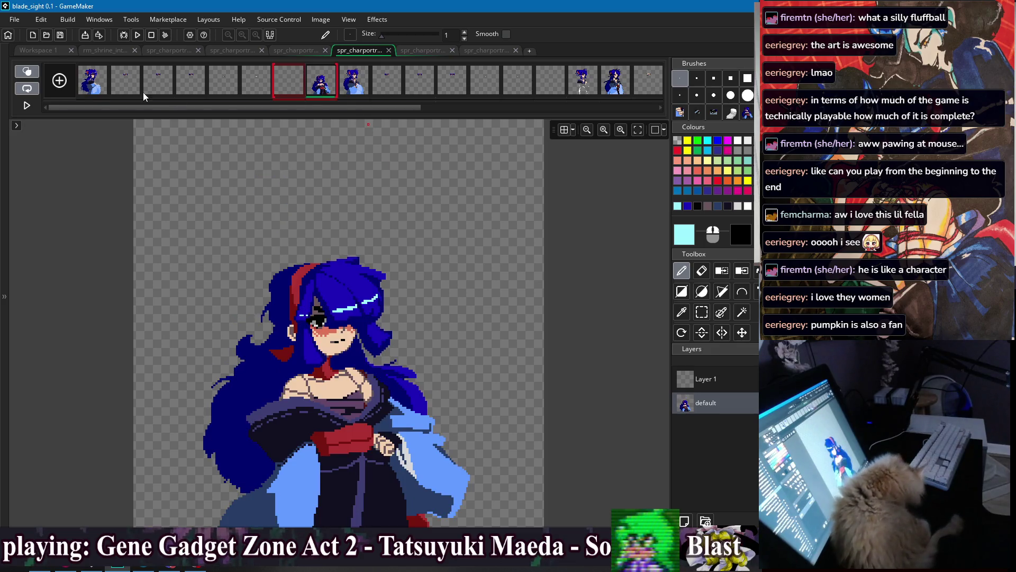
{"action": "left_click", "coordinate": [106, 91]}
{"action": "left_click", "coordinate": [314, 91]}
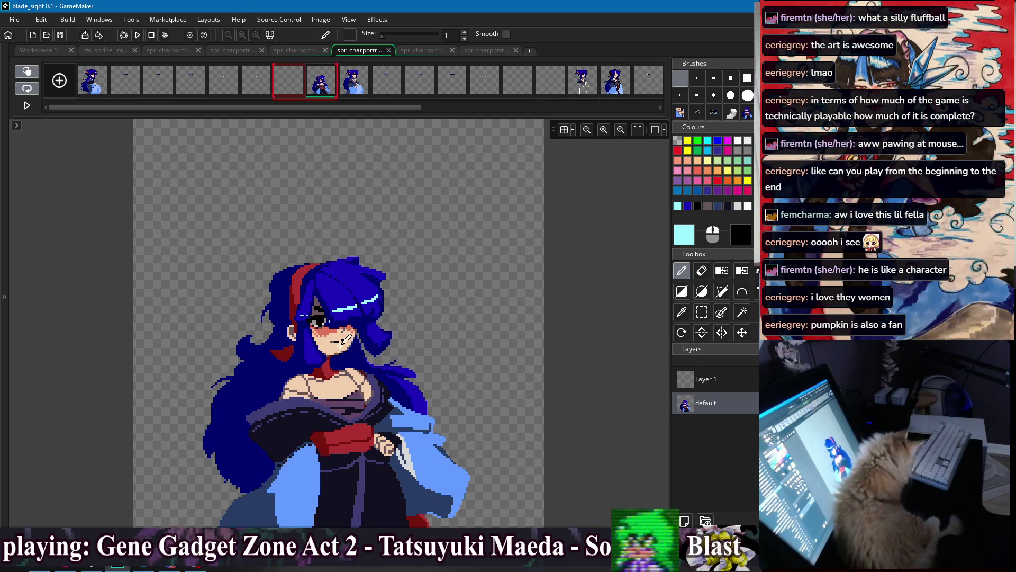
{"action": "left_click", "coordinate": [294, 53]}
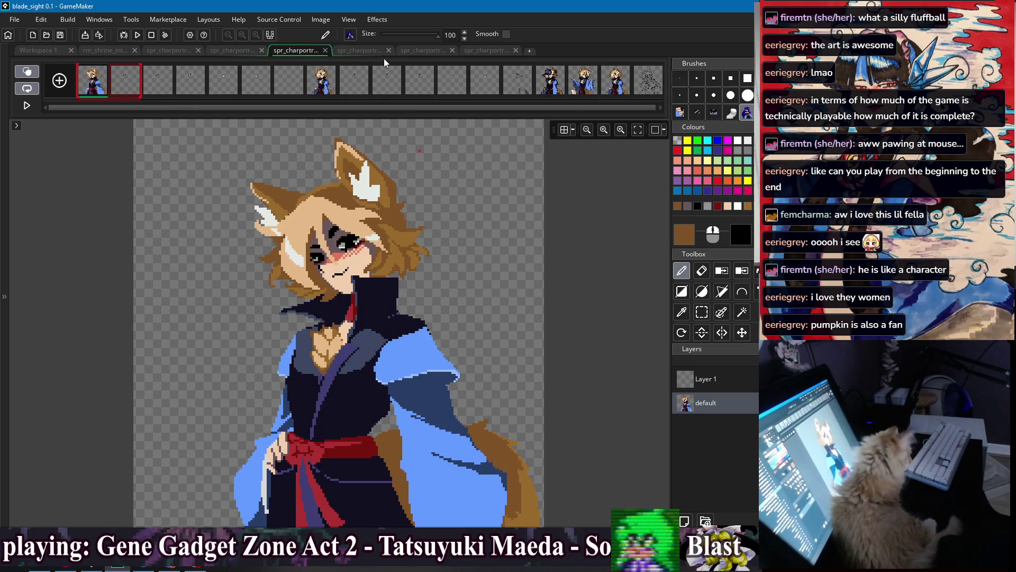
{"action": "left_click", "coordinate": [362, 53]}
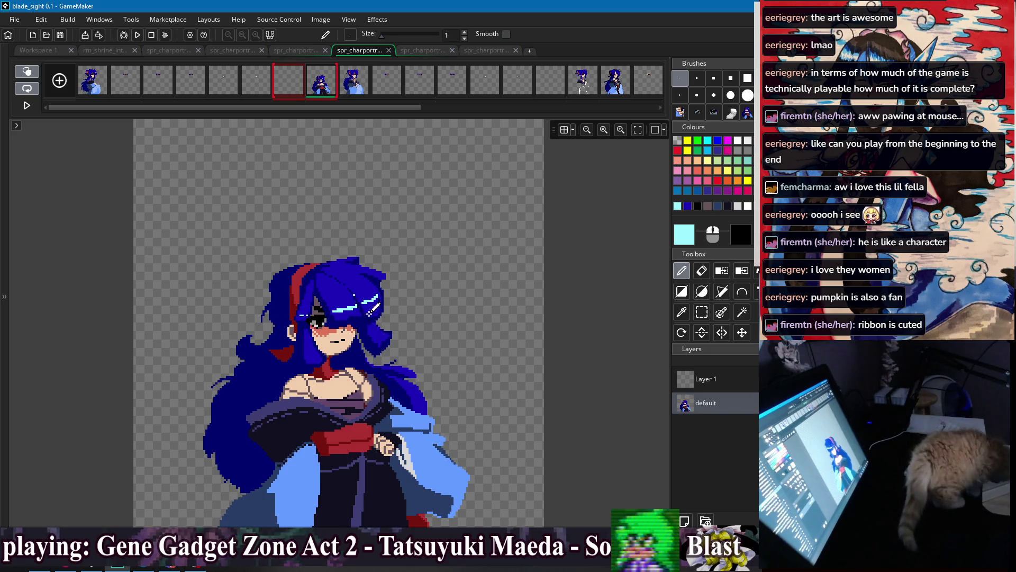
{"action": "left_click", "coordinate": [484, 52]}
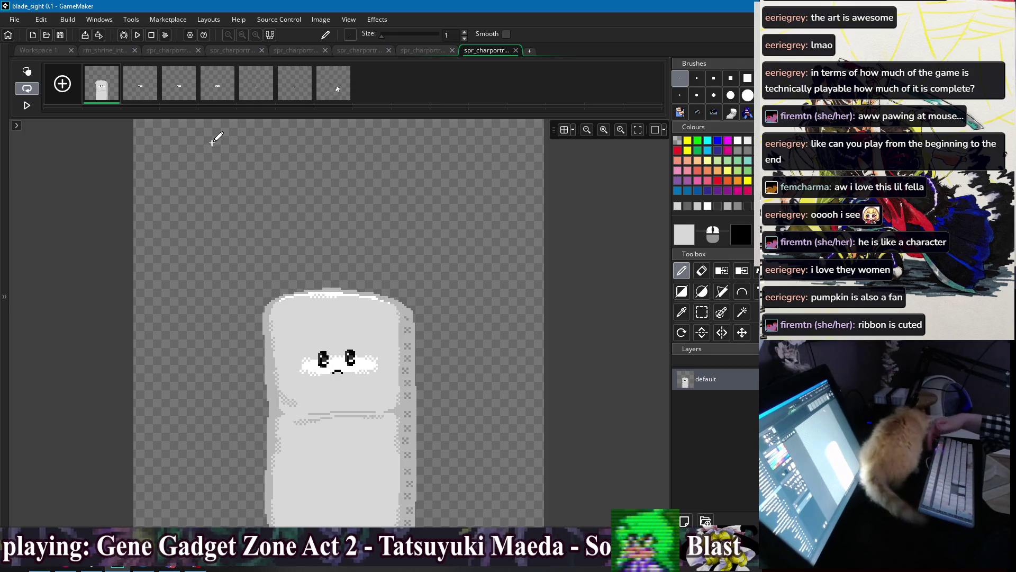
- Return to Workspace 1 with the spr_charportrait_big_suu and spr_charportrait_big_momiji editors
{"action": "left_click", "coordinate": [46, 50]}
{"action": "scroll", "coordinate": [608, 313], "scroll_direction": "down", "scroll_amount": 1}
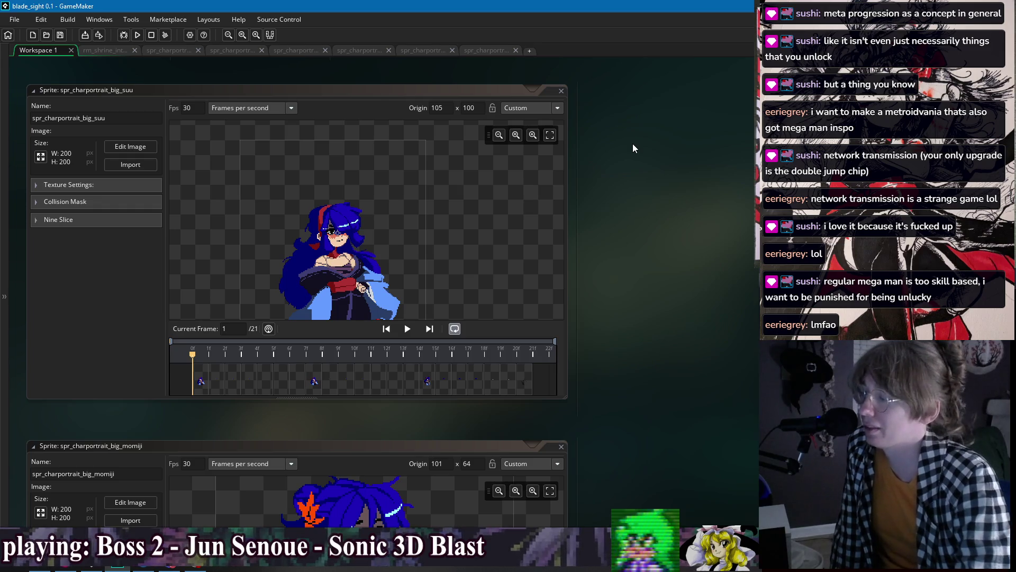
- Pan the workspace, refocus GameMaker and expand the Inspector showing rm_shrine_interior_2 layers
{"action": "mouse_move", "coordinate": [641, 306]}
{"action": "left_mouse_down"}
{"action": "mouse_move", "coordinate": [666, 300]}
{"action": "mouse_move", "coordinate": [659, 288]}
{"action": "left_mouse_up"}
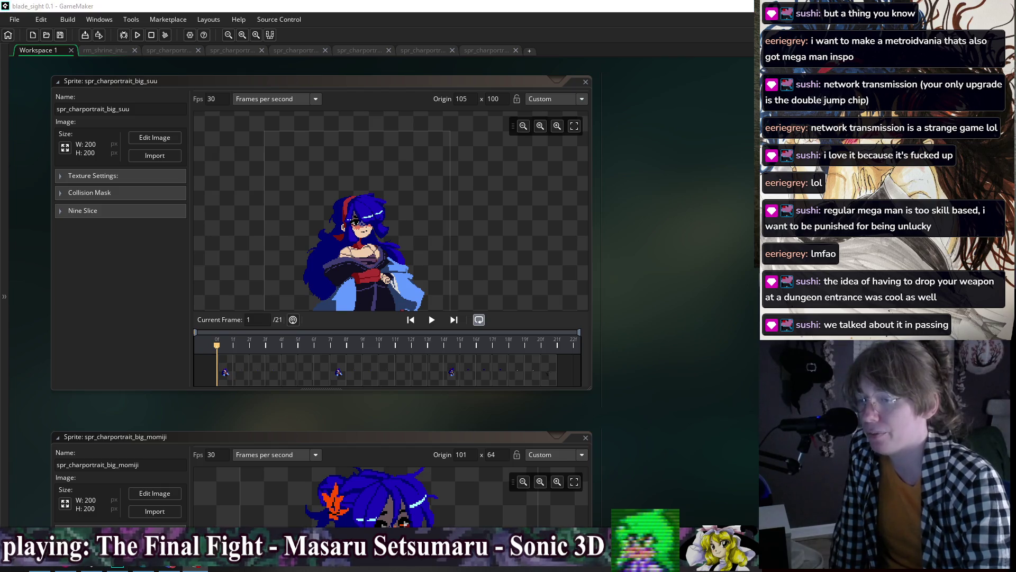
{"action": "left_click", "coordinate": [658, 291]}
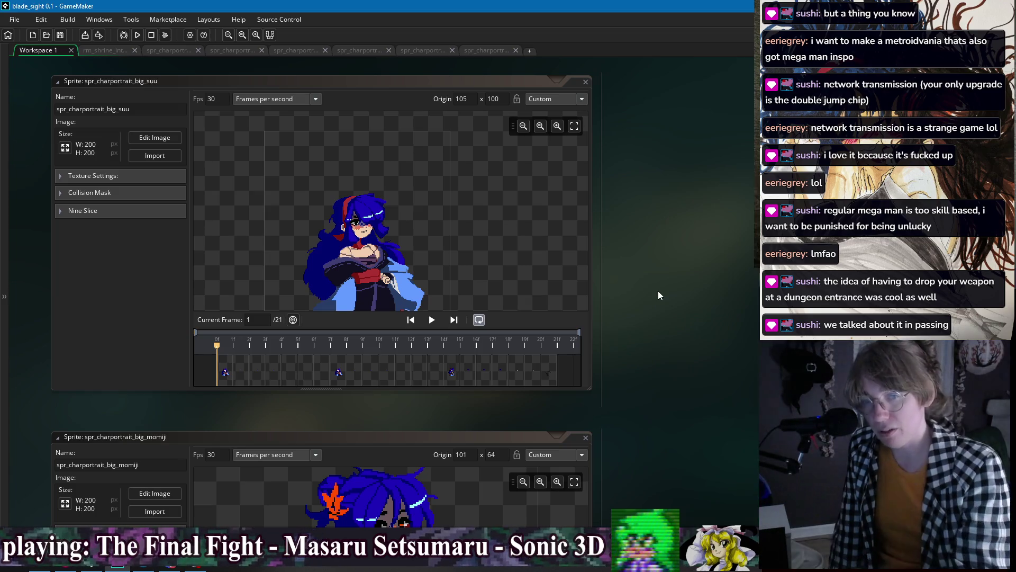
{"action": "left_click", "coordinate": [4, 260]}
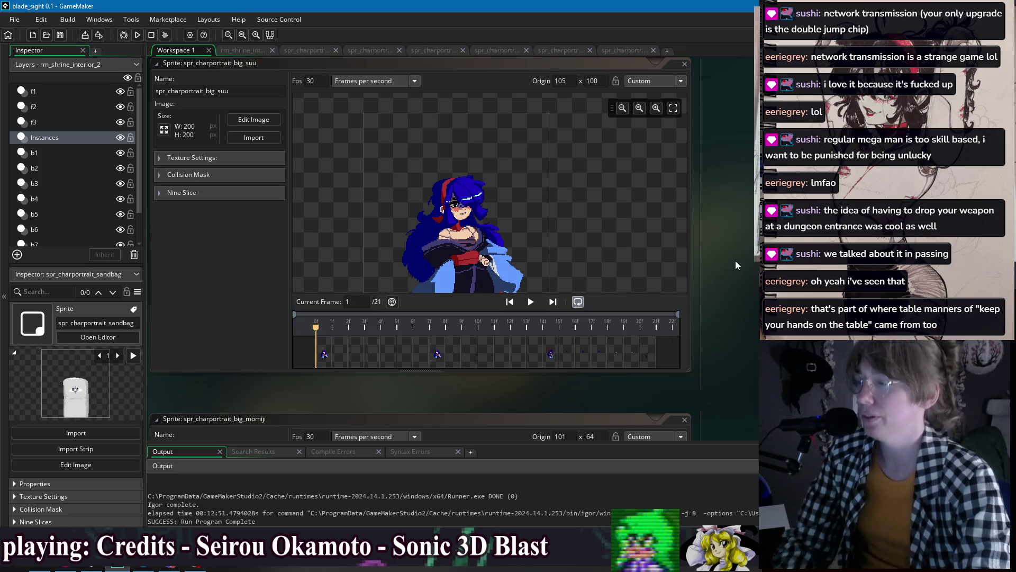
{"action": "left_click_drag", "start_coordinate": [737, 265], "coordinate": [721, 298]}
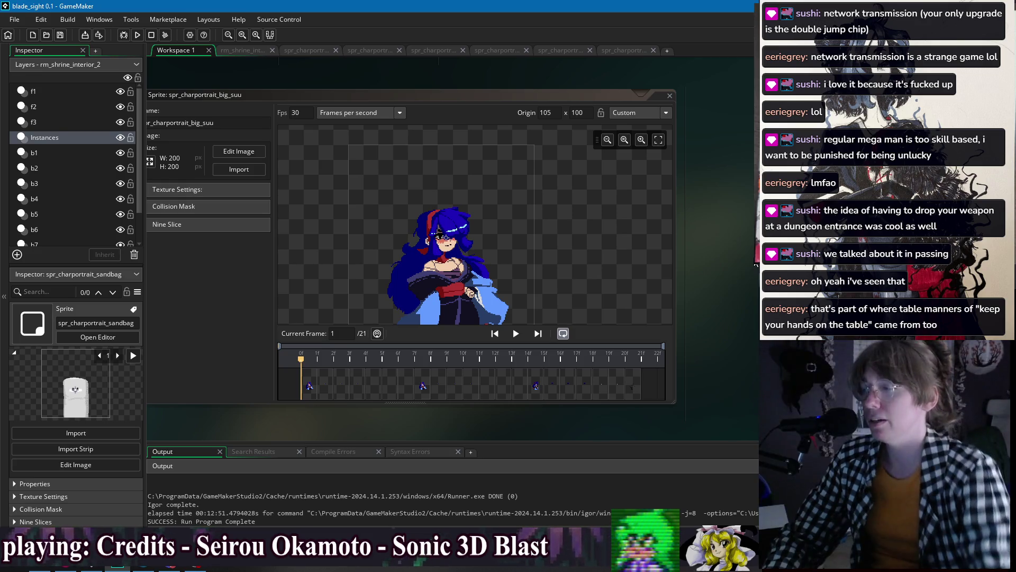
- Move the suu portrait editor, select its first frame and bring the momiji editor into view
{"action": "scroll", "coordinate": [733, 259], "scroll_direction": "up", "scroll_amount": 1}
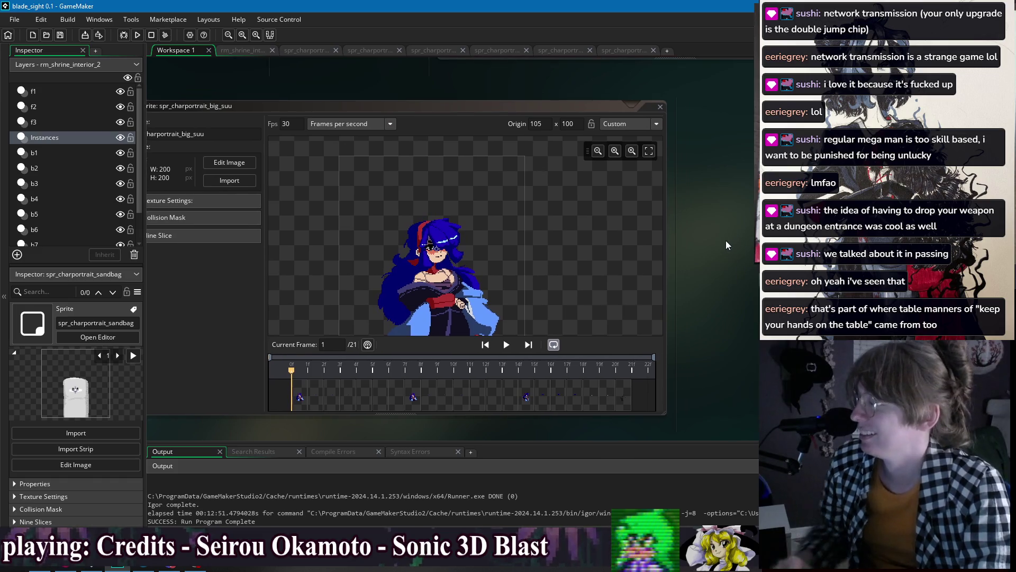
{"action": "left_click_drag", "start_coordinate": [717, 271], "coordinate": [725, 251]}
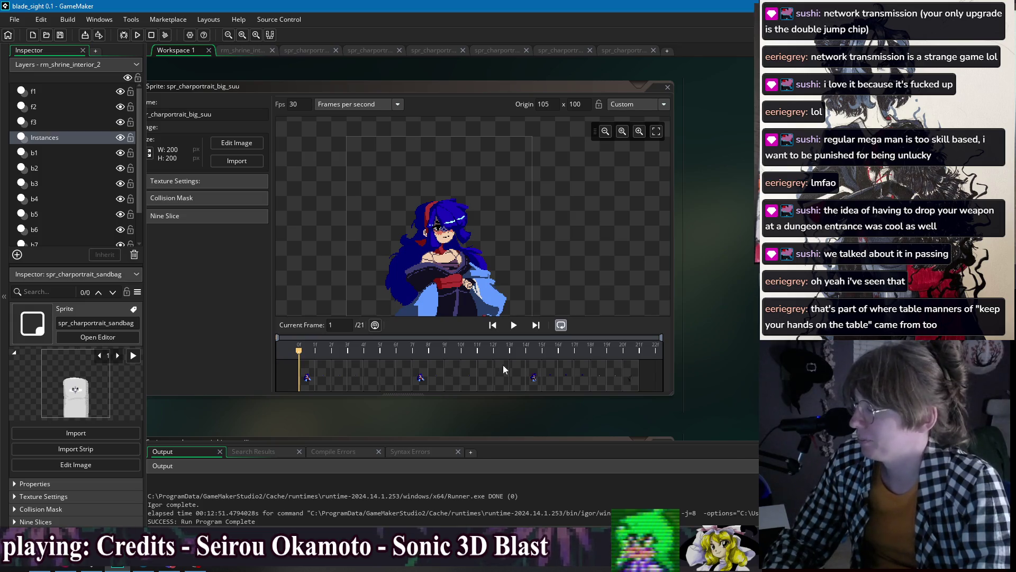
{"action": "left_click", "coordinate": [309, 376]}
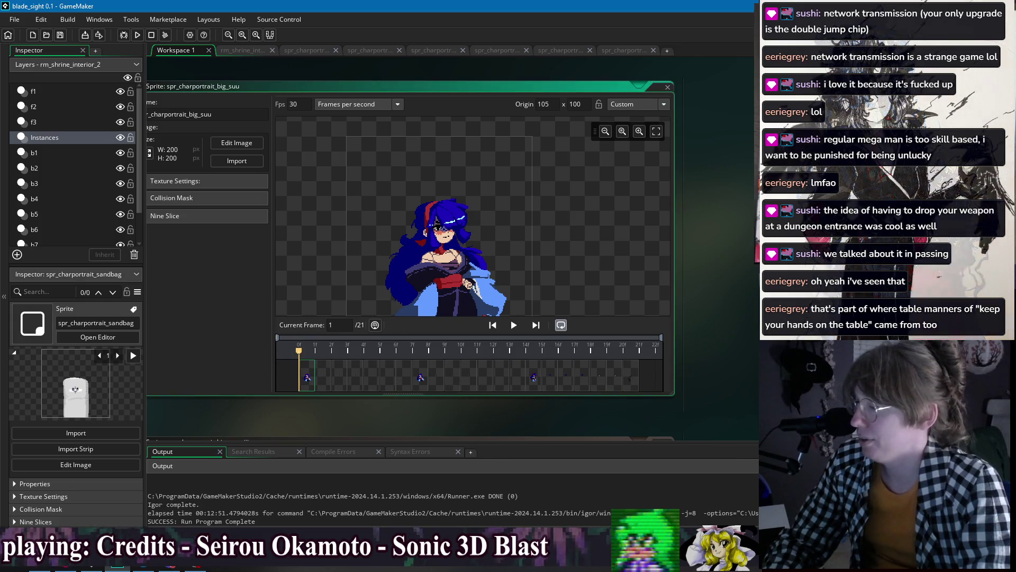
{"action": "right_click", "coordinate": [729, 232]}
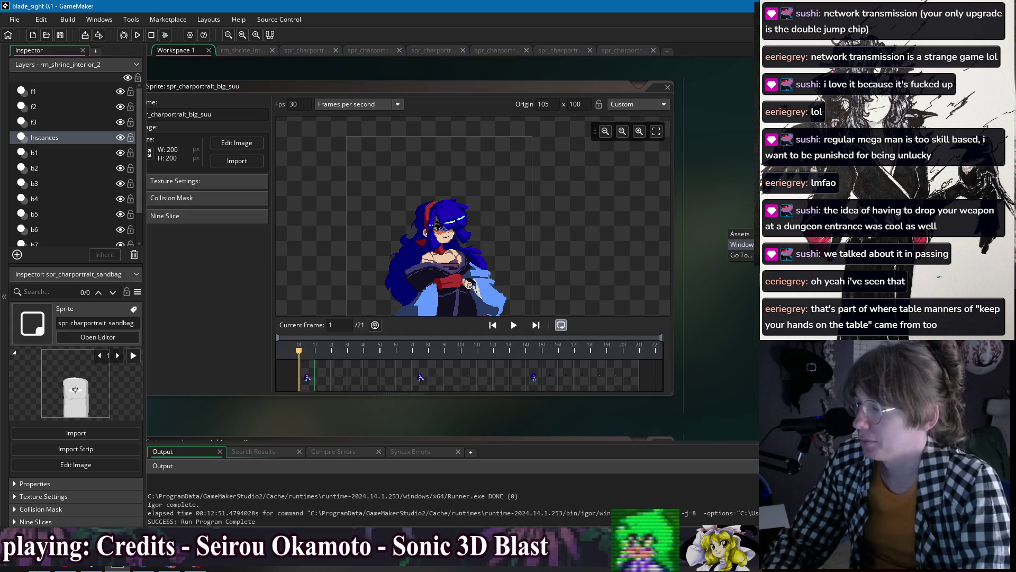
{"action": "left_click", "coordinate": [740, 320]}
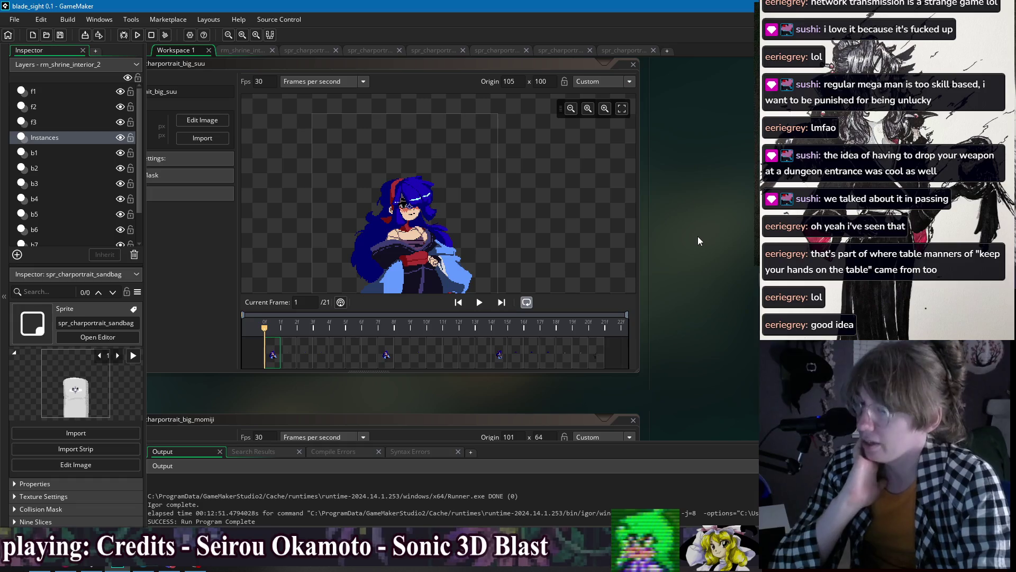
- Reposition the sprite editor and hide the Inspector dock to widen the workspace
{"action": "mouse_move", "coordinate": [703, 208]}
{"action": "left_mouse_down"}
{"action": "mouse_move", "coordinate": [713, 290]}
{"action": "mouse_move", "coordinate": [700, 368]}
{"action": "mouse_move", "coordinate": [729, 392]}
{"action": "mouse_move", "coordinate": [725, 364]}
{"action": "mouse_move", "coordinate": [741, 418]}
{"action": "mouse_move", "coordinate": [720, 288]}
{"action": "mouse_move", "coordinate": [733, 272]}
{"action": "mouse_move", "coordinate": [756, 276]}
{"action": "left_mouse_up"}
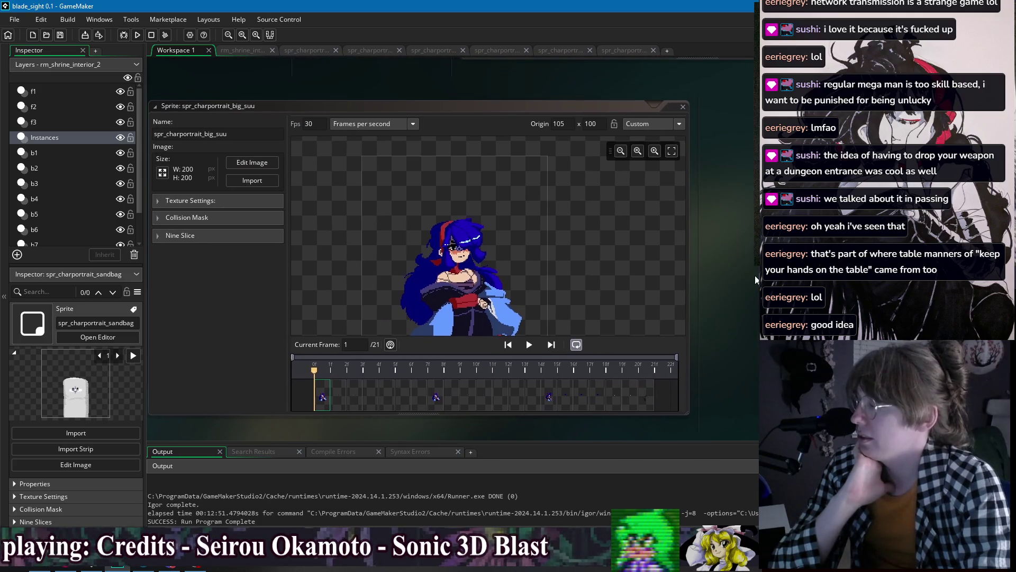
{"action": "key", "text": "ctrl+alt+Left"}
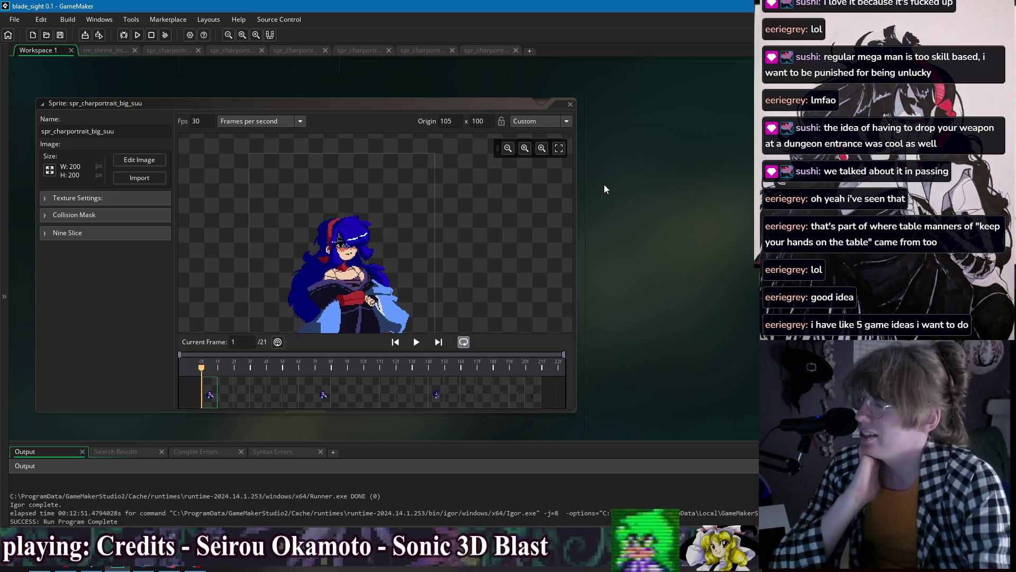
{"action": "scroll", "coordinate": [662, 243], "scroll_direction": "down", "scroll_amount": 5}
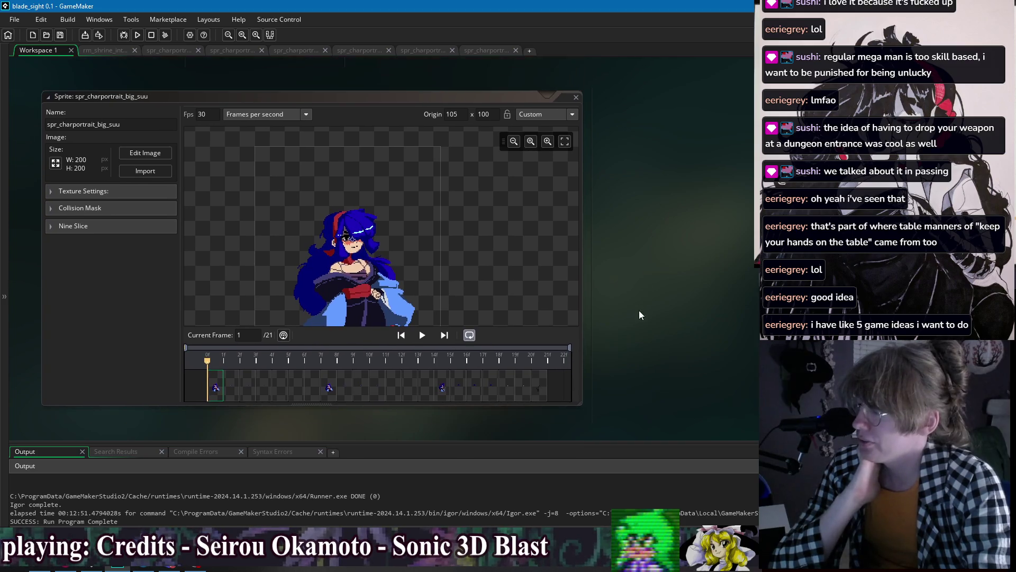
{"action": "scroll", "coordinate": [651, 238], "scroll_direction": "down", "scroll_amount": 4}
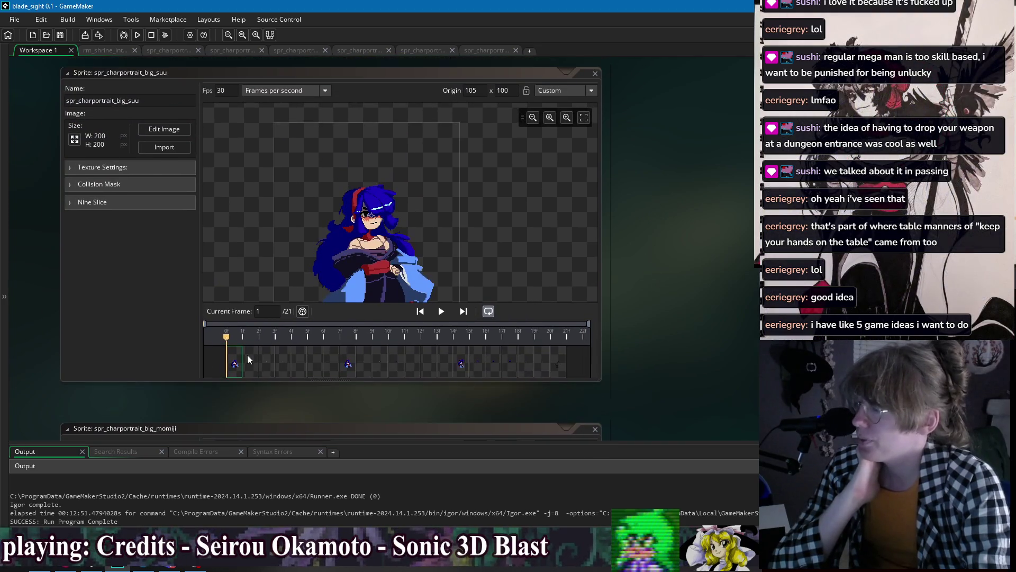
{"action": "double_click", "coordinate": [242, 359]}
{"action": "scroll", "coordinate": [238, 357], "scroll_direction": "down", "scroll_amount": 3}
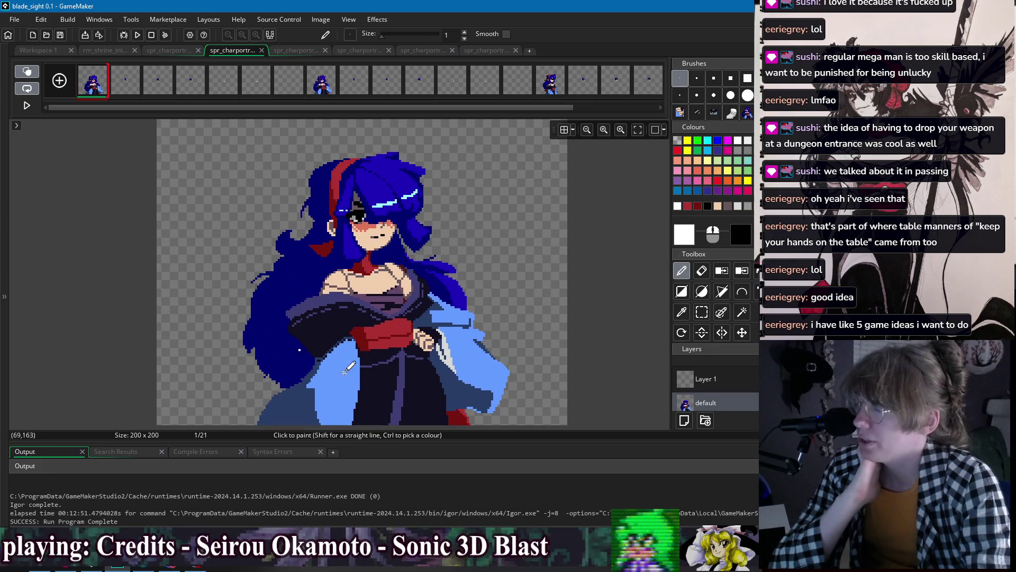
{"action": "left_click", "coordinate": [318, 263]}
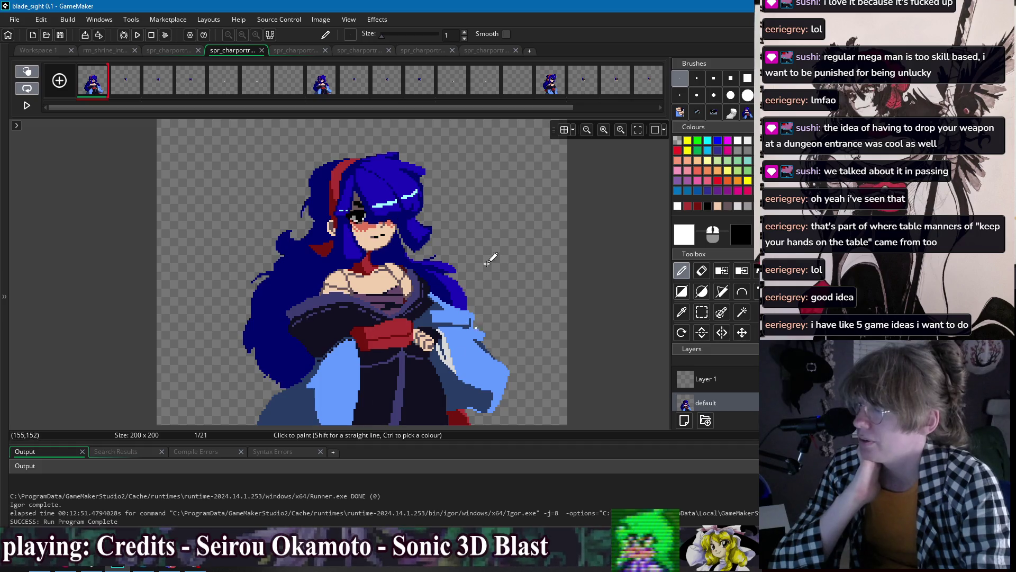
{"action": "left_click", "coordinate": [37, 51]}
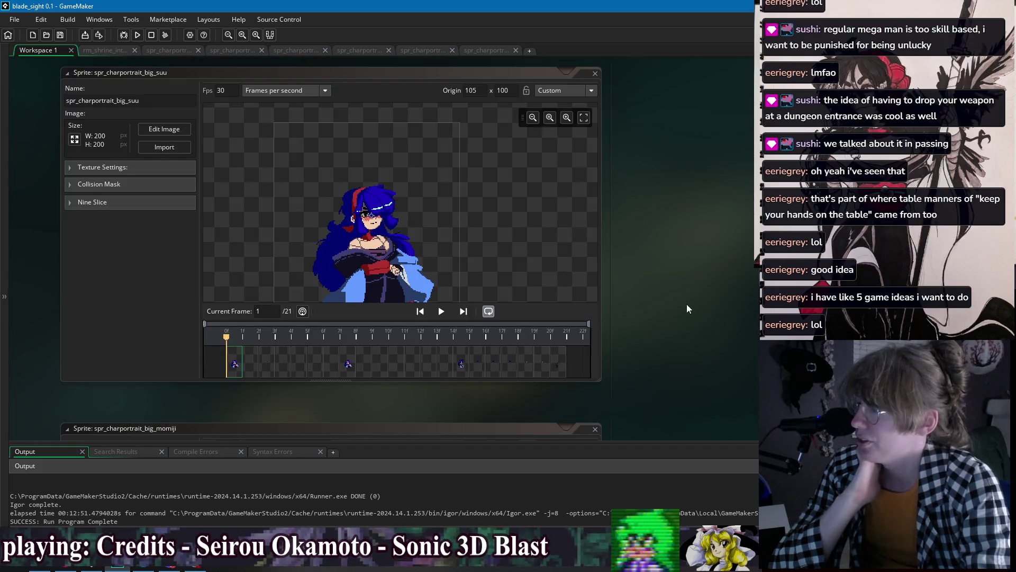
{"action": "left_click_drag", "start_coordinate": [688, 260], "coordinate": [678, 281]}
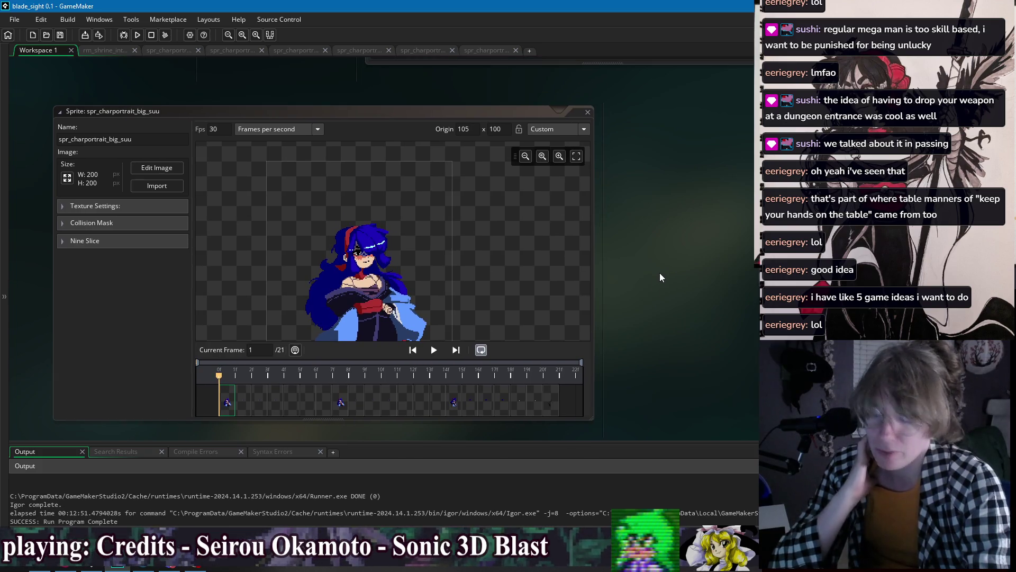
{"action": "left_click_drag", "start_coordinate": [658, 308], "coordinate": [652, 294]}
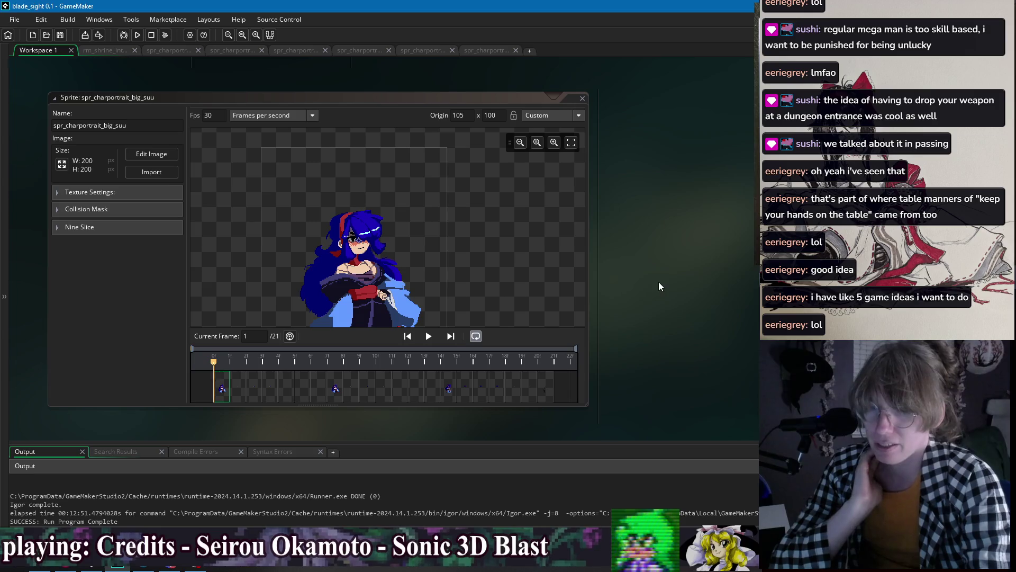
{"action": "right_click", "coordinate": [308, 70]}
{"action": "mouse_move", "coordinate": [323, 80]}
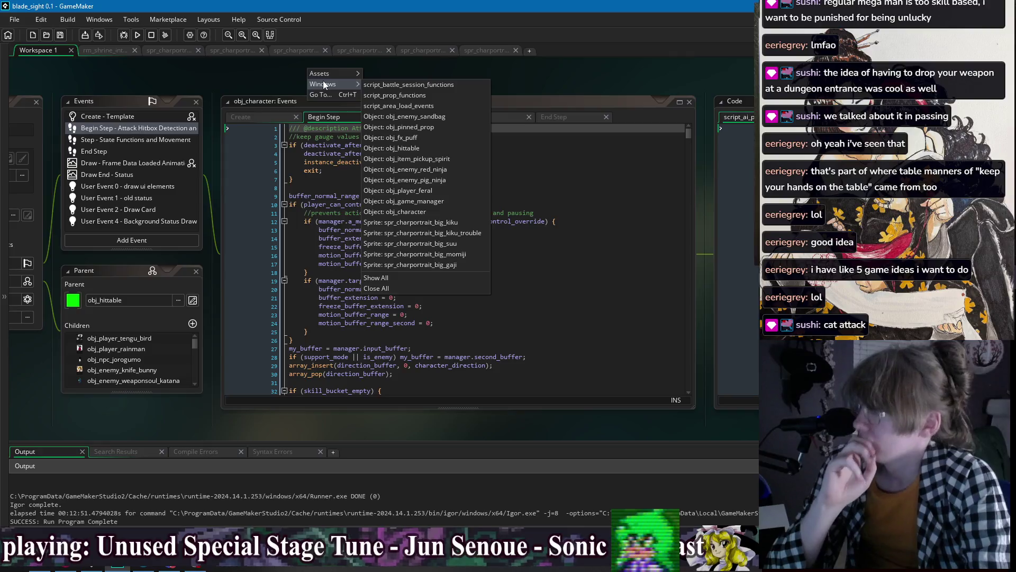
- Jump via the Windows list to obj_character and obj_game_manager, then pan to script_little_portrait
{"action": "left_click", "coordinate": [451, 211]}
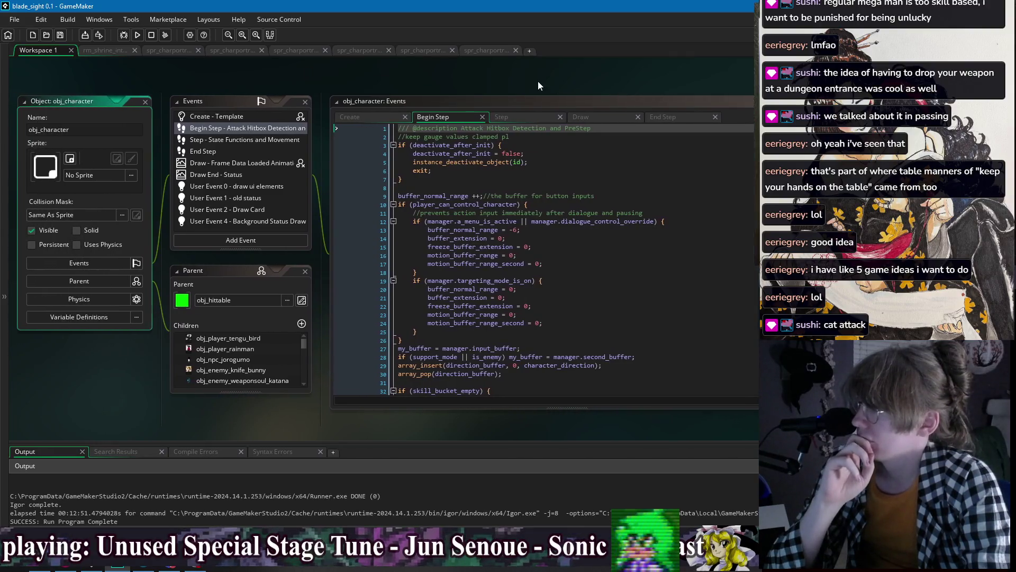
{"action": "right_click", "coordinate": [537, 82]}
{"action": "mouse_move", "coordinate": [553, 97]}
{"action": "left_click", "coordinate": [675, 214]}
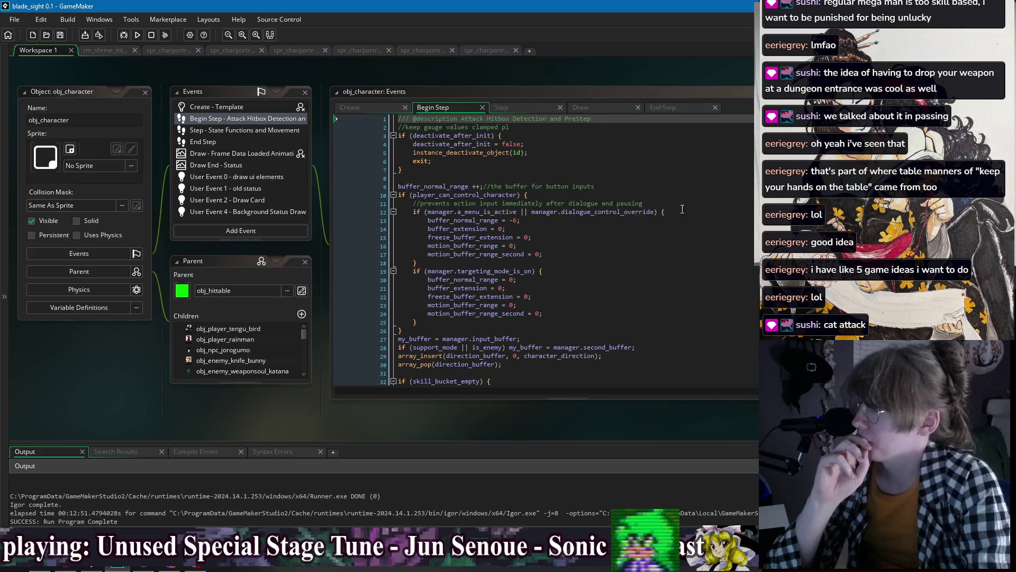
{"action": "left_click_drag", "start_coordinate": [701, 75], "coordinate": [245, 79]}
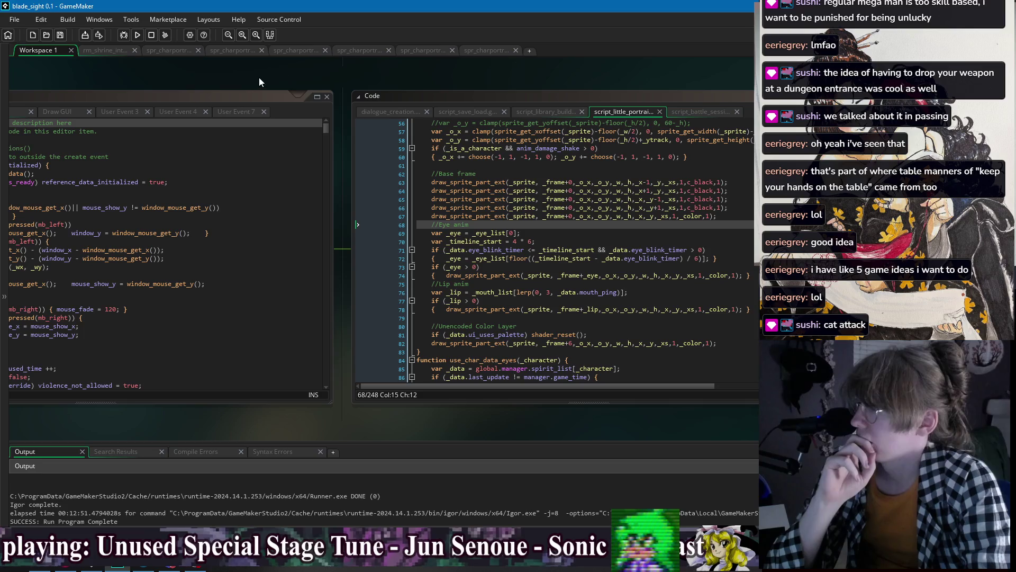
- Change the alpha from 1 to .6 on the four Base frame draw calls, lines 63–66
{"action": "left_click", "coordinate": [644, 182]}
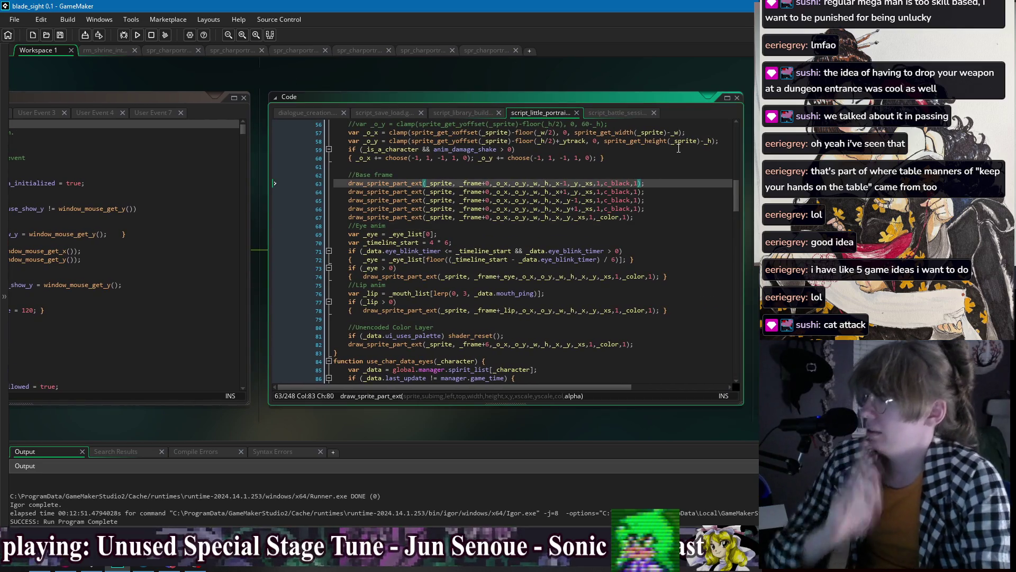
{"action": "key", "text": "BackSpace"}
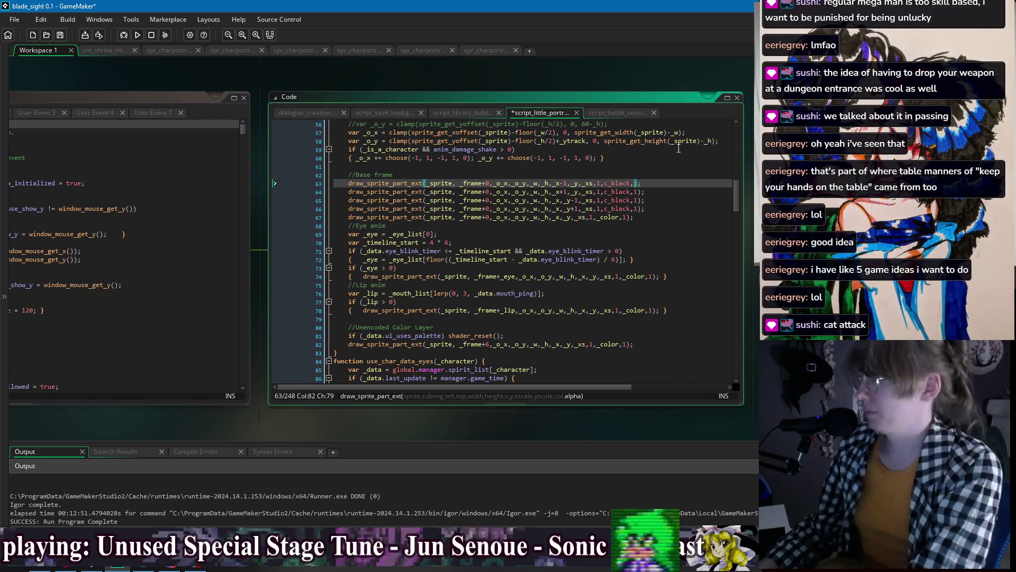
{"action": "type", "text": ".6"}
{"action": "key", "text": "Down"}
{"action": "key", "text": "Left"}
{"action": "key", "text": "BackSpace"}
{"action": "type", "text": ".6"}
{"action": "key", "text": "Down"}
{"action": "key", "text": "Left"}
{"action": "key", "text": "BackSpace"}
{"action": "type", "text": ".6"}
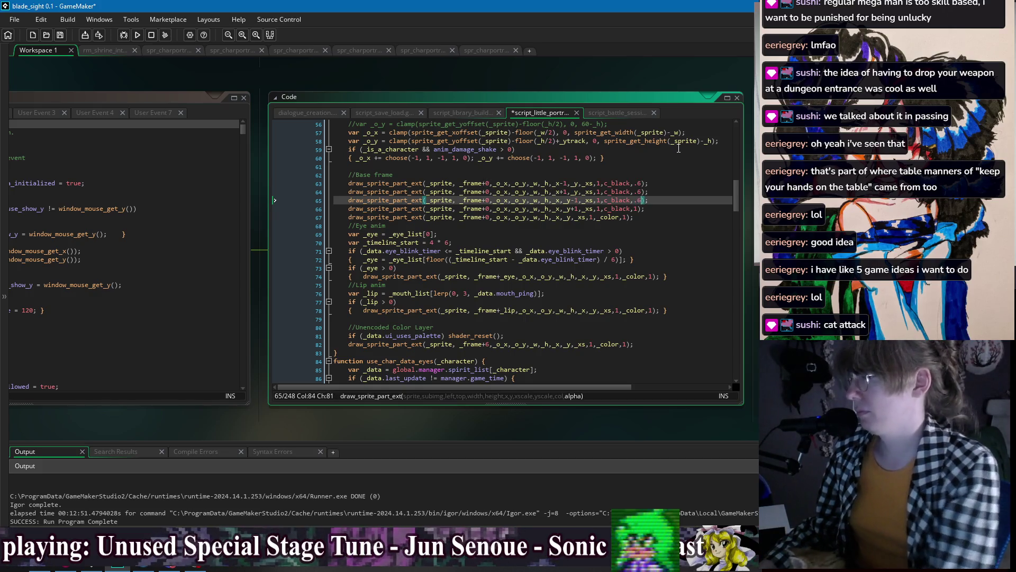
{"action": "key", "text": "Down"}
{"action": "key", "text": "Left"}
{"action": "key", "text": "BackSpace"}
{"action": "type", "text": ".6"}
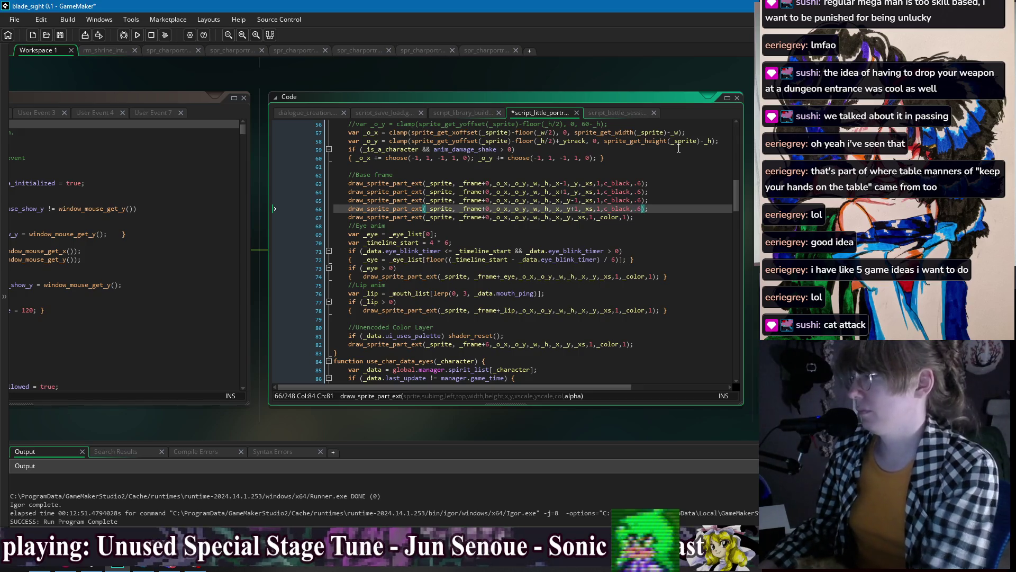
- Replace c_black with ui_base_color on lines 63–66, save the script and run the game
{"action": "double_click", "coordinate": [621, 183]}
{"action": "type", "text": "ui_co"}
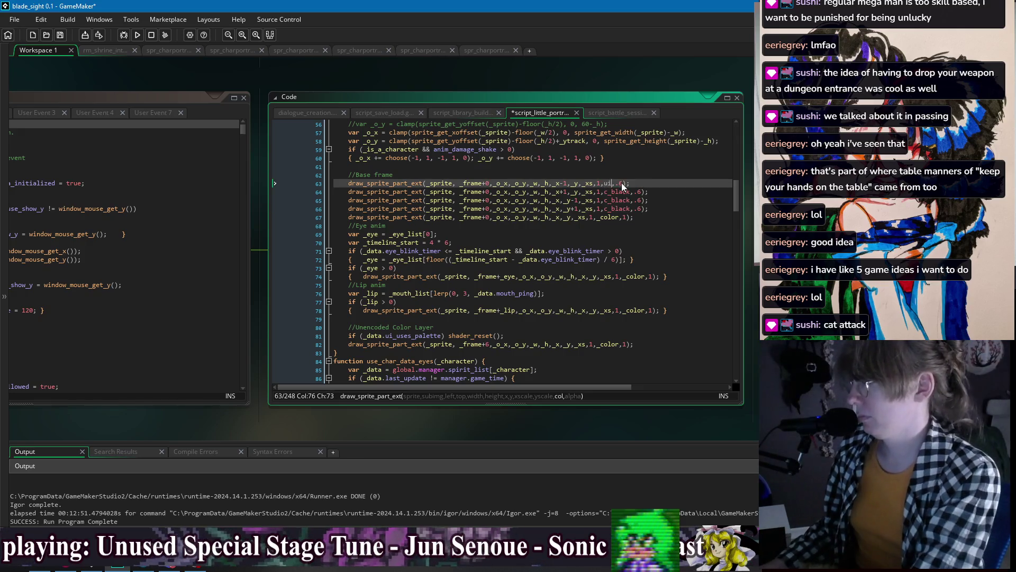
{"action": "type", "text": "lo"}
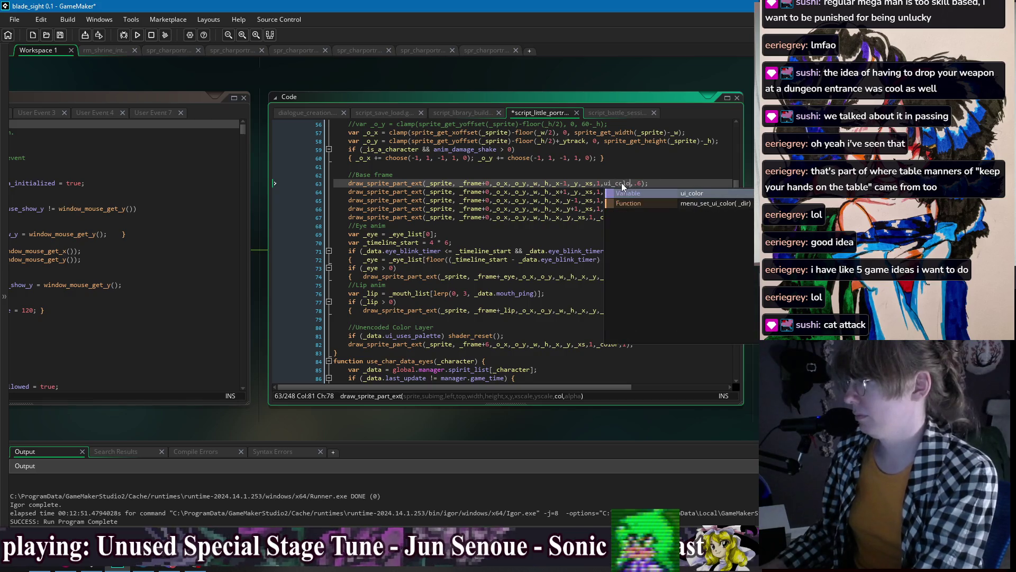
{"action": "key", "text": "BackSpace"}
{"action": "key", "text": "BackSpace"}
{"action": "key", "text": "BackSpace"}
{"action": "type", "text": "base_color"}
{"action": "double_click", "coordinate": [621, 182]}
{"action": "key", "text": "ctrl+c"}
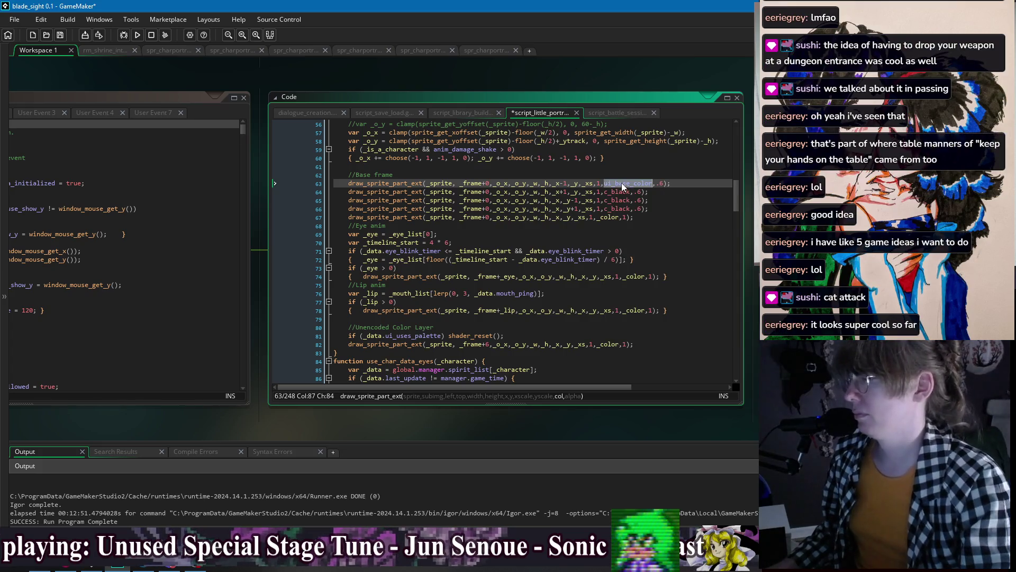
{"action": "double_click", "coordinate": [620, 191]}
{"action": "key", "text": "ctrl+v"}
{"action": "left_click", "coordinate": [617, 201]}
{"action": "double_click", "coordinate": [617, 200]}
{"action": "key", "text": "ctrl+v"}
{"action": "double_click", "coordinate": [615, 208]}
{"action": "key", "text": "ctrl+v"}
{"action": "key", "text": "ctrl+s"}
{"action": "left_click", "coordinate": [137, 35]}
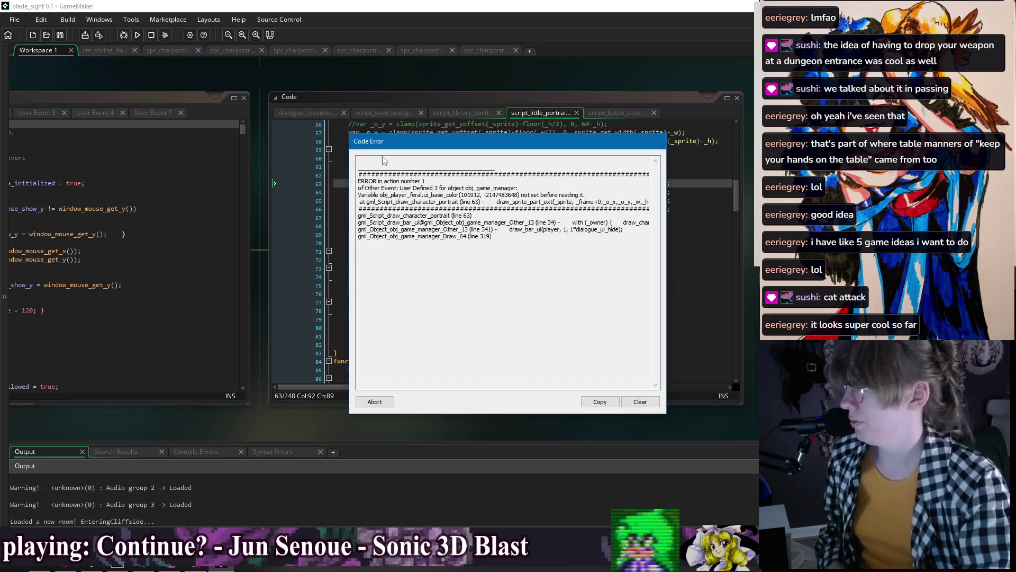
- Abort the crashed run and prefix ui_base_color with 'manager.' on line 63
{"action": "left_click", "coordinate": [391, 401]}
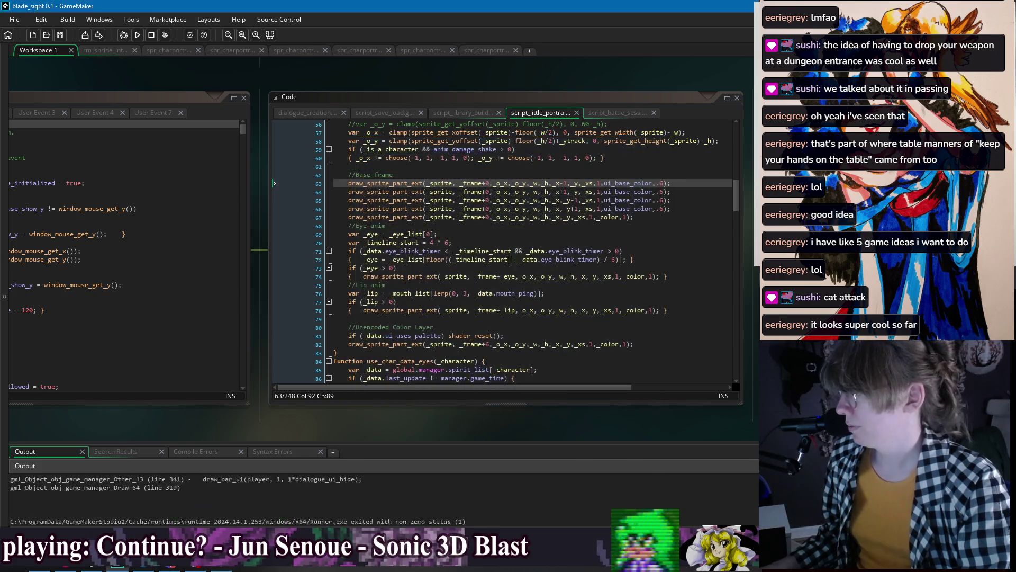
{"action": "left_click", "coordinate": [606, 183]}
{"action": "scroll", "coordinate": [662, 227], "scroll_direction": "up", "scroll_amount": 3}
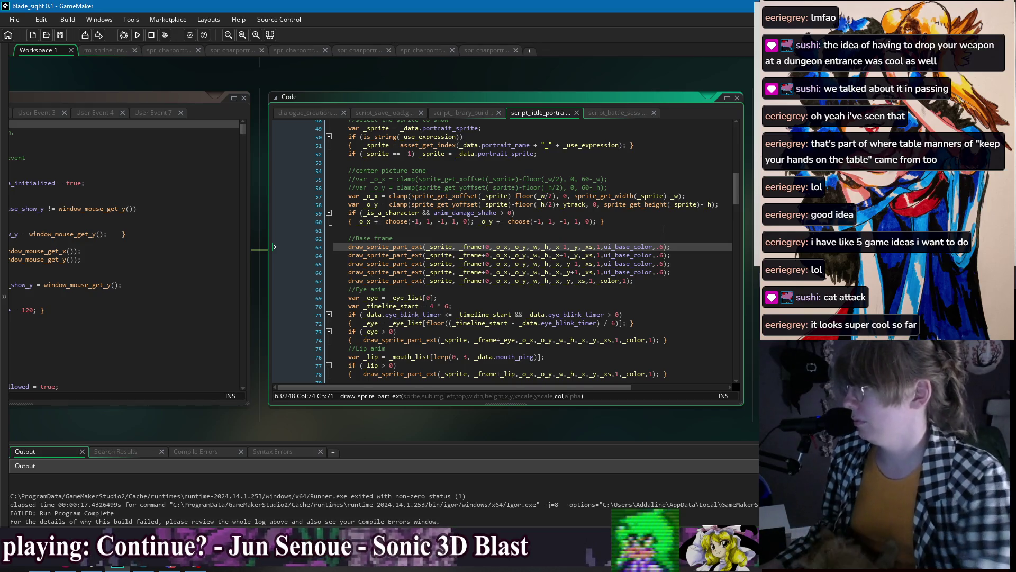
{"action": "scroll", "coordinate": [663, 228], "scroll_direction": "up", "scroll_amount": 14}
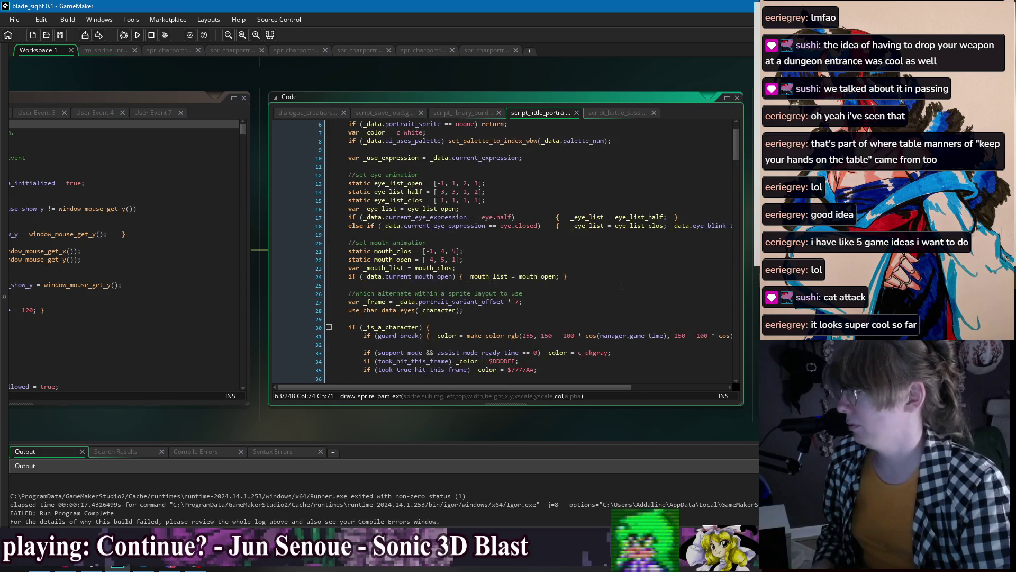
{"action": "scroll", "coordinate": [621, 286], "scroll_direction": "up", "scroll_amount": 2}
{"action": "scroll", "coordinate": [622, 285], "scroll_direction": "down", "scroll_amount": 15}
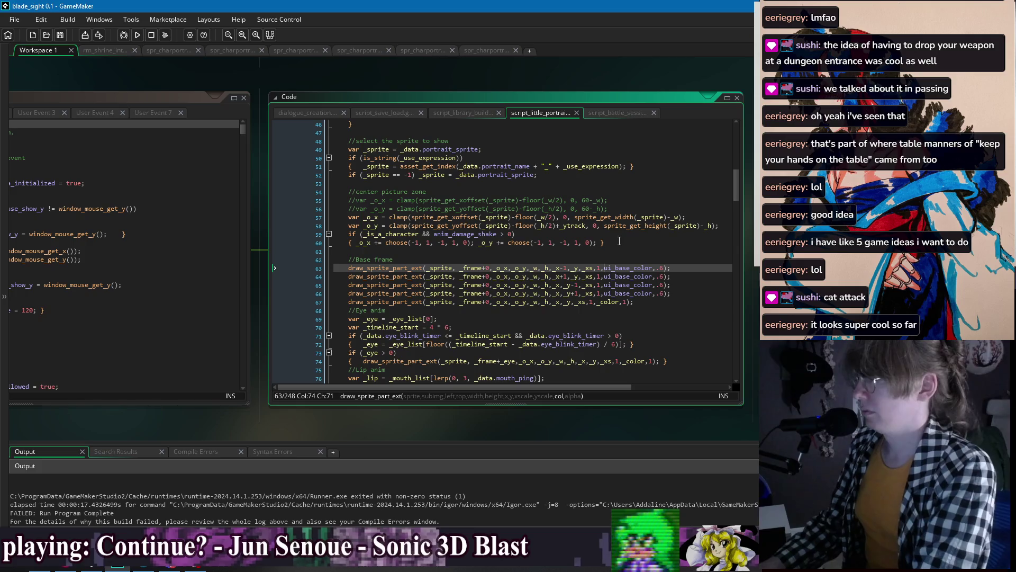
{"action": "type", "text": "manager."}
{"action": "scroll", "coordinate": [609, 212], "scroll_direction": "down", "scroll_amount": 3}
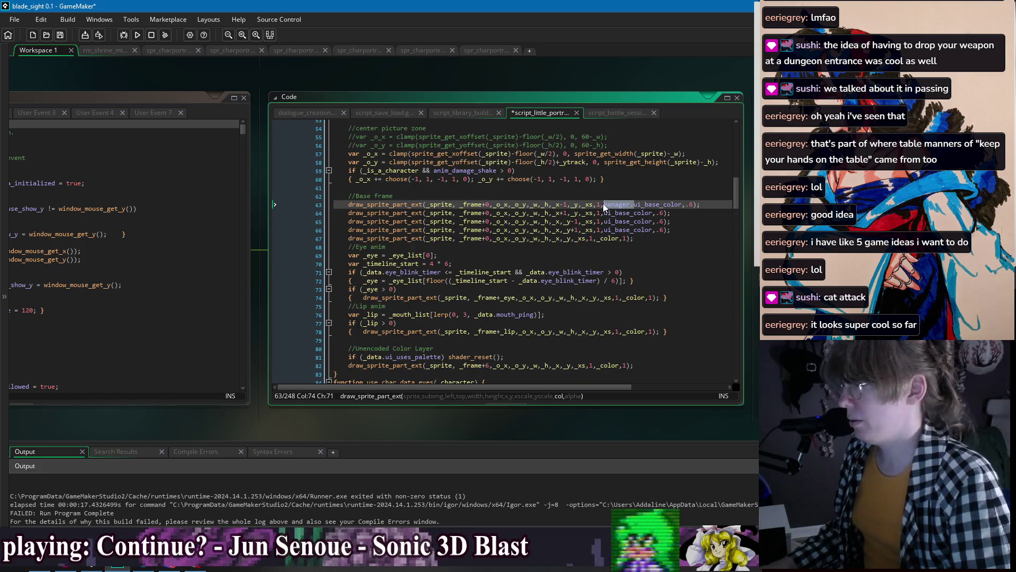
- Add the 'manager.' prefix on lines 64–66, save, and run the game again
{"action": "left_click", "coordinate": [607, 212]}
{"action": "key", "text": "ctrl+v"}
{"action": "left_click", "coordinate": [606, 221]}
{"action": "key", "text": "ctrl+v"}
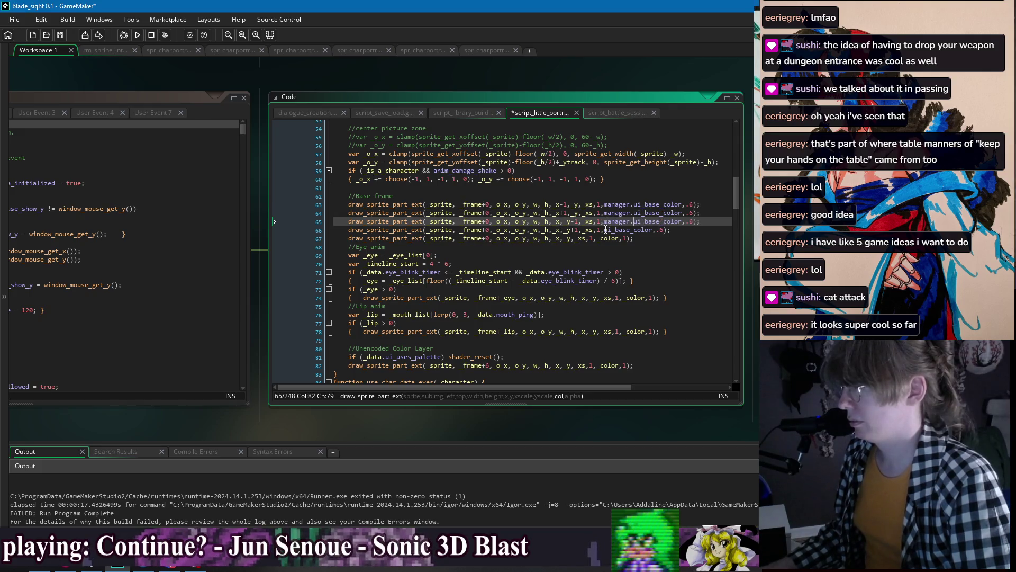
{"action": "left_click", "coordinate": [606, 229]}
{"action": "key", "text": "ctrl+v"}
{"action": "key", "text": "ctrl+s"}
{"action": "left_click", "coordinate": [138, 35]}
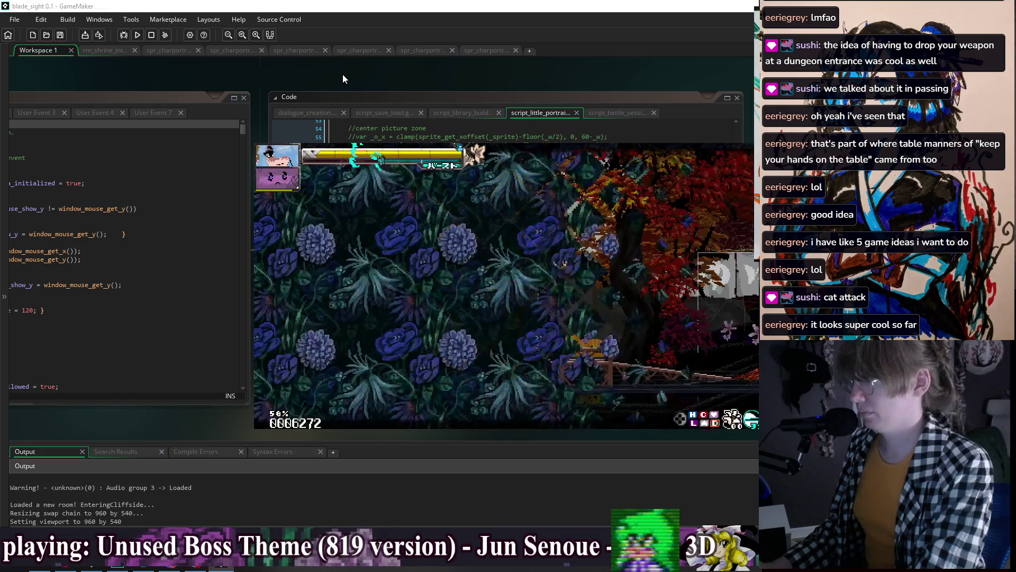
- Walk left, talk to the character and go through the 'I love you!' reply
{"action": "key", "text": "Left"}
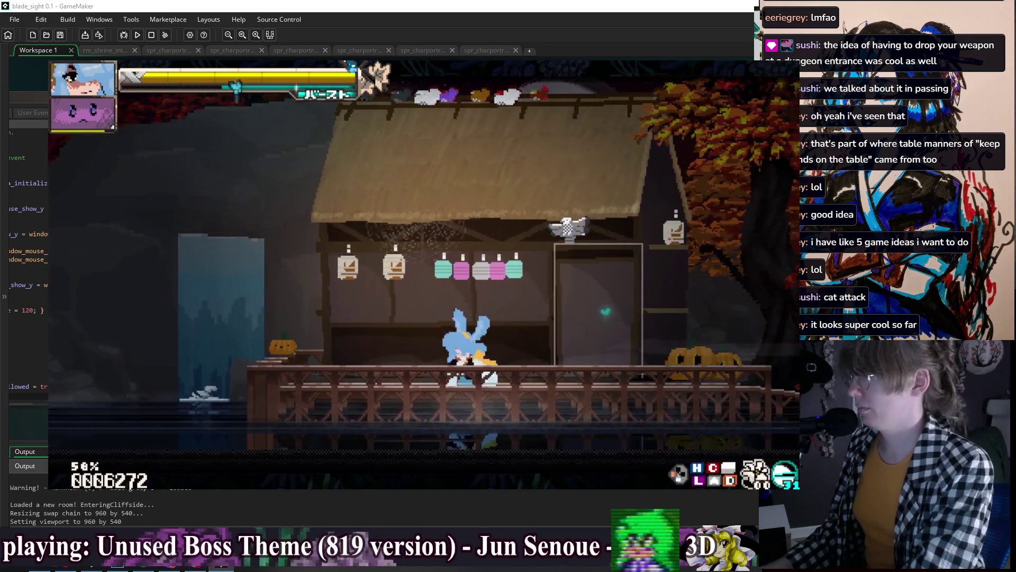
{"action": "key", "text": "z"}
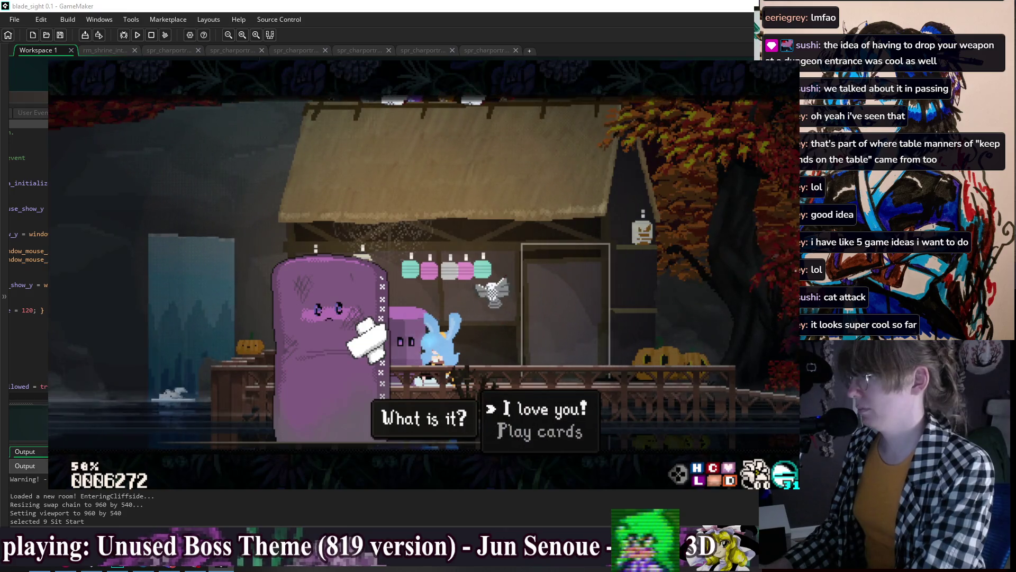
{"action": "key", "text": "z"}
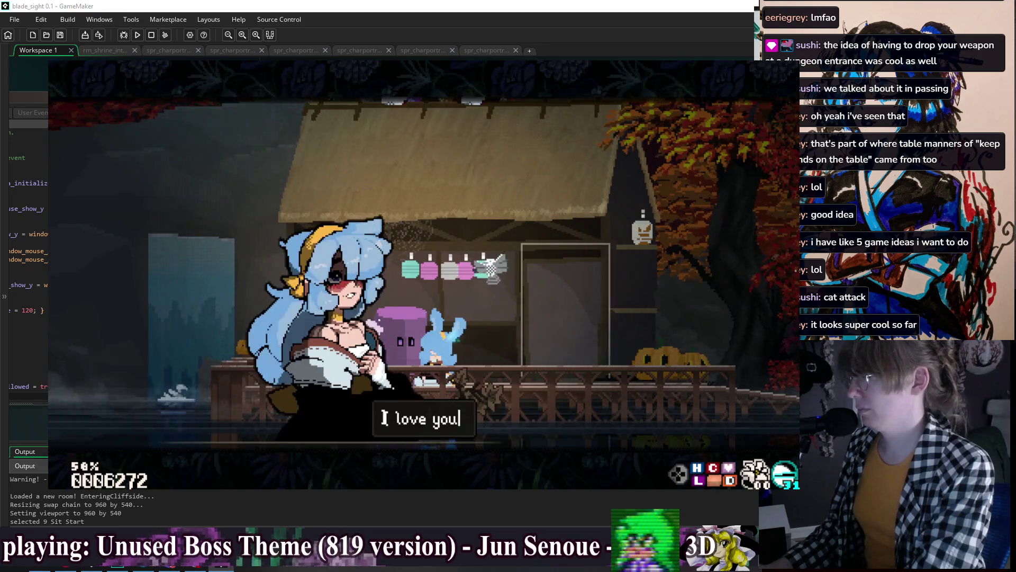
{"action": "key", "text": "z"}
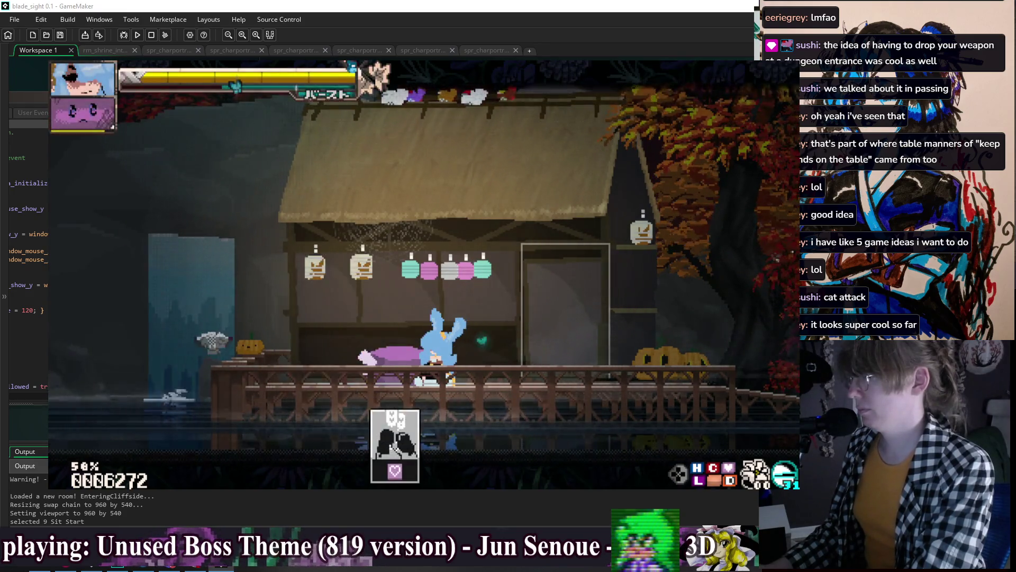
{"action": "key", "text": "z"}
{"action": "key", "text": "z"}
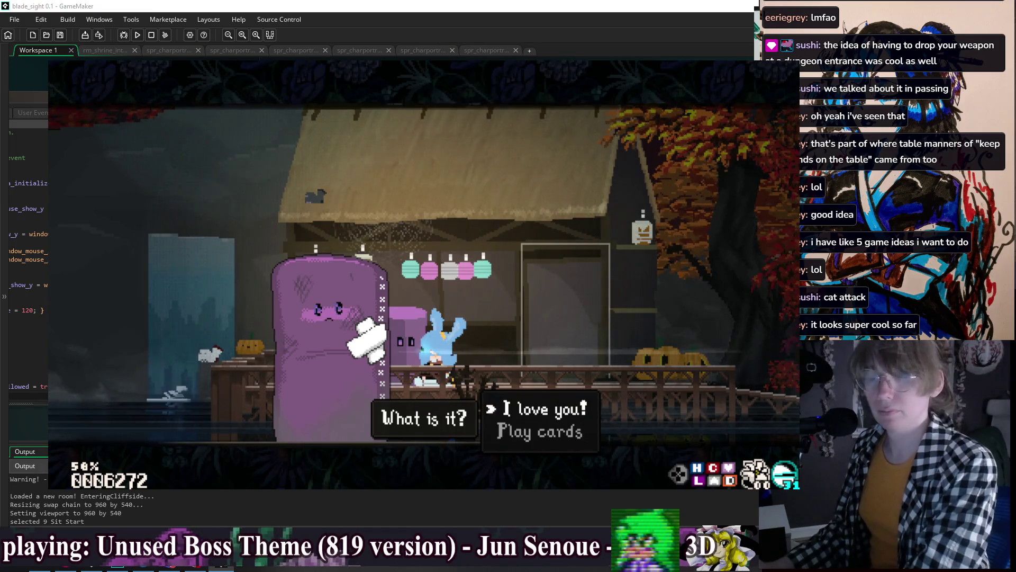
{"action": "key", "text": "Return"}
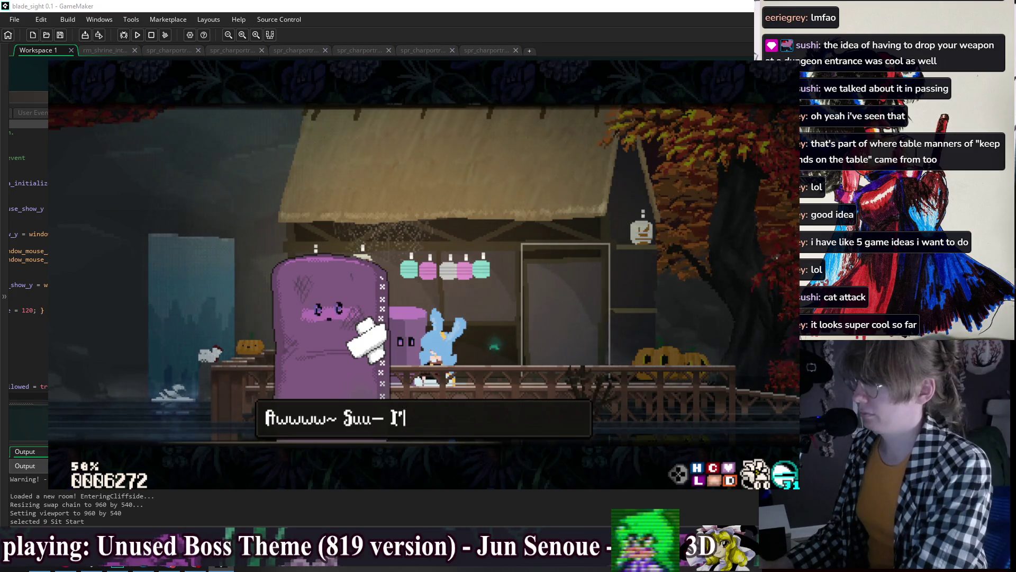
- Talk again, reach the dialogue choices and choose 'Play cards'
{"action": "key", "text": "Return"}
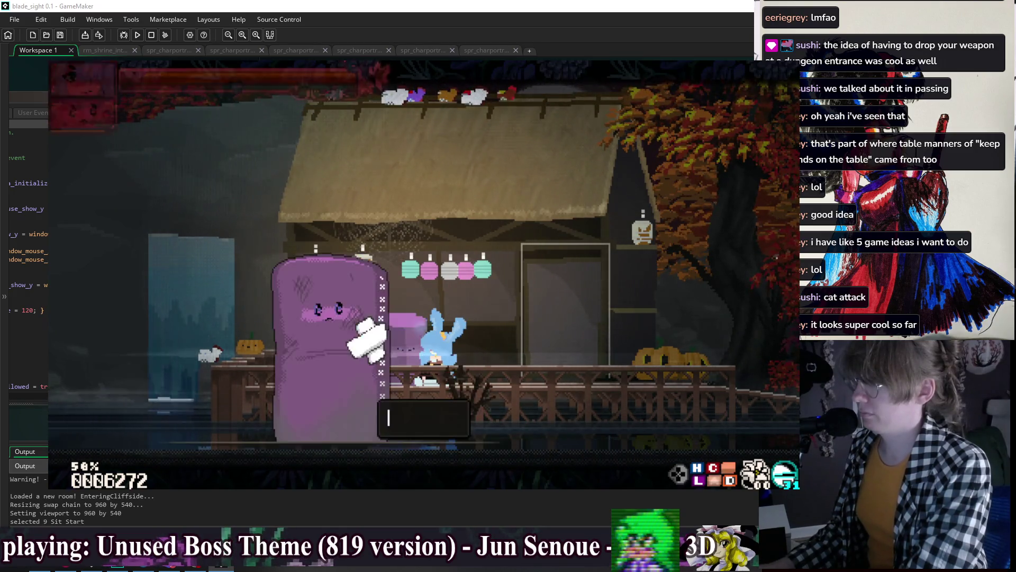
{"action": "key", "text": "Return"}
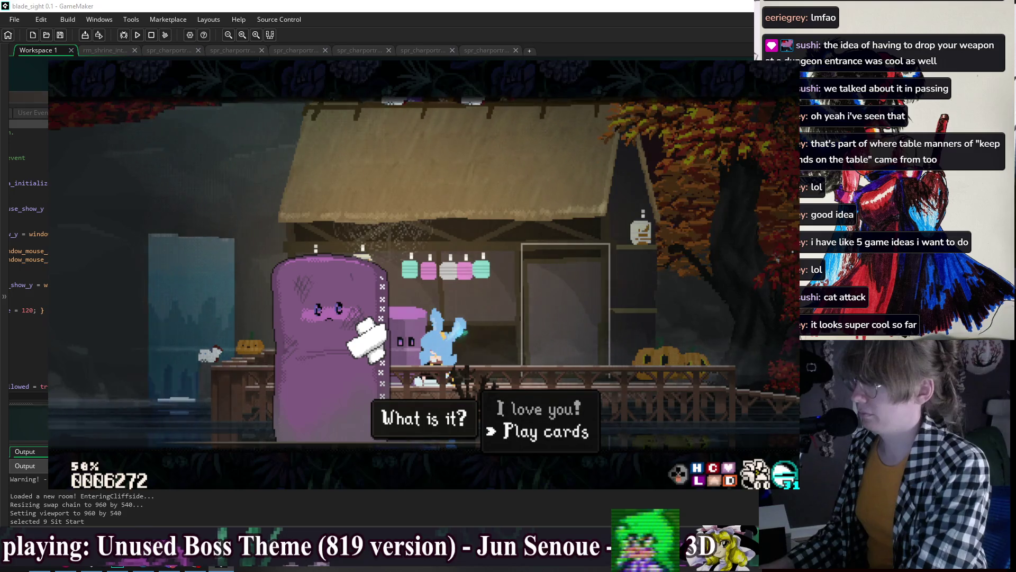
{"action": "key", "text": "Return"}
{"action": "key", "text": "Return"}
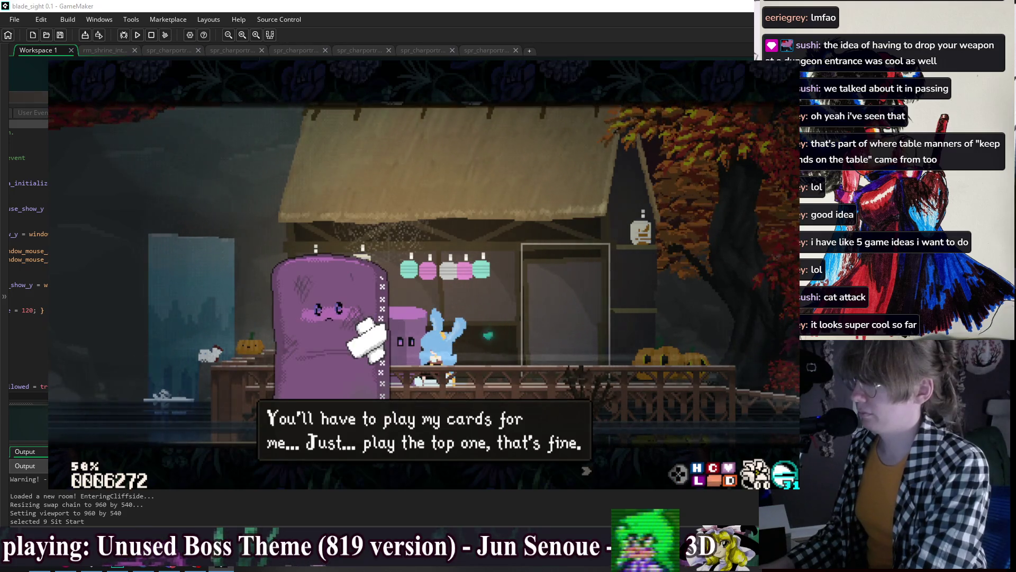
{"action": "key", "text": "Return"}
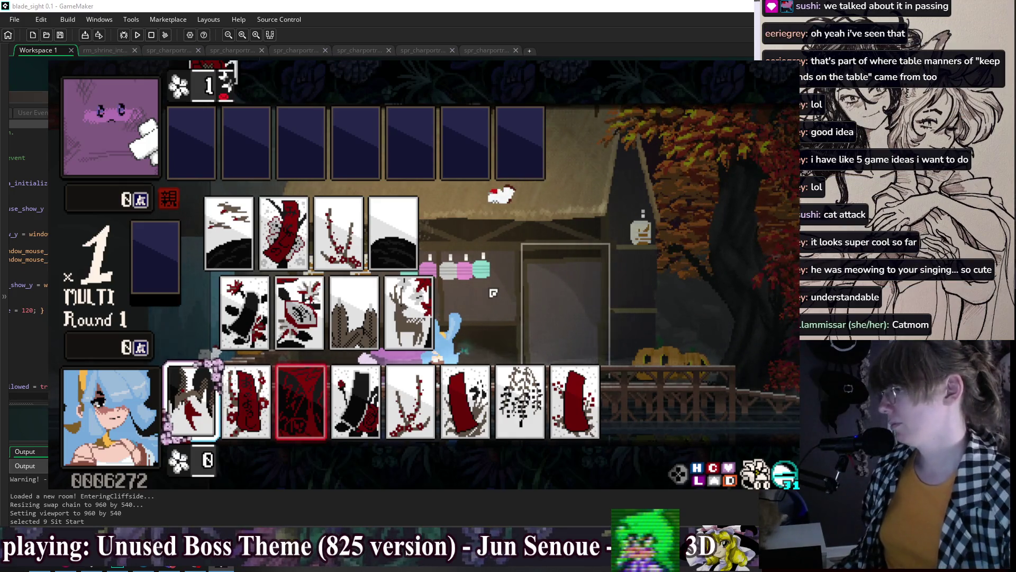
- Close the game test and centre the obj_game_manager Events code editor in the workspace
{"action": "key", "text": "Escape"}
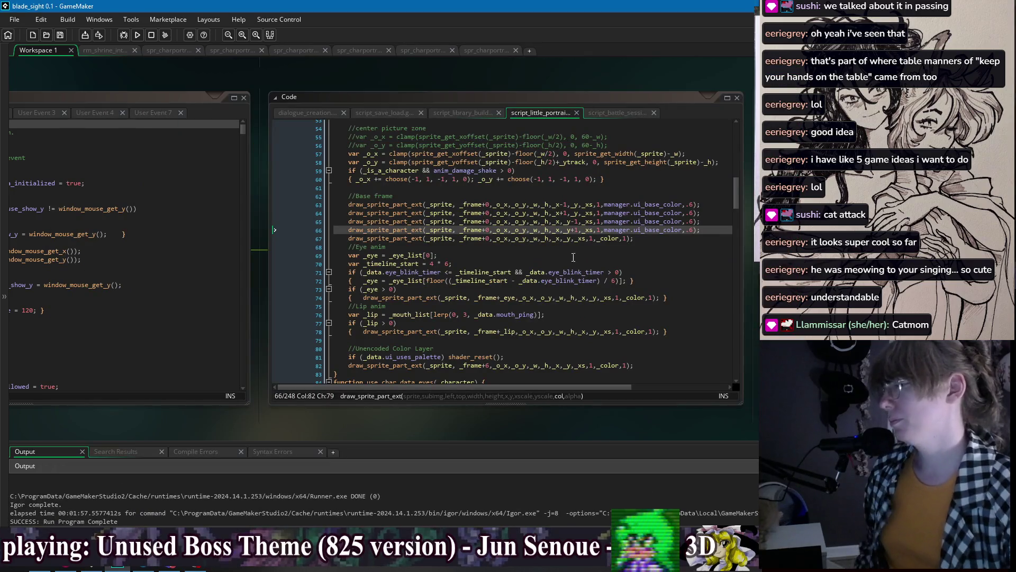
{"action": "left_click", "coordinate": [574, 247]}
{"action": "left_click_drag", "start_coordinate": [240, 78], "coordinate": [551, 75]}
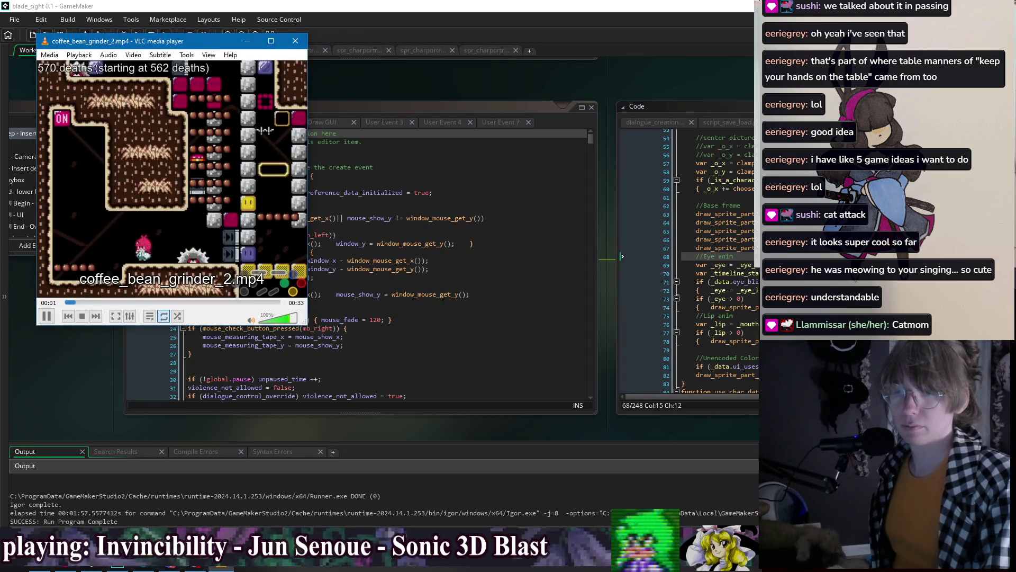
- Enlarge VLC, replay coffee_bean_grinder_2.mp4 from the start, then close the player
{"action": "mouse_move", "coordinate": [307, 325]}
{"action": "left_mouse_down"}
{"action": "mouse_move", "coordinate": [491, 384]}
{"action": "mouse_move", "coordinate": [706, 517]}
{"action": "left_mouse_up"}
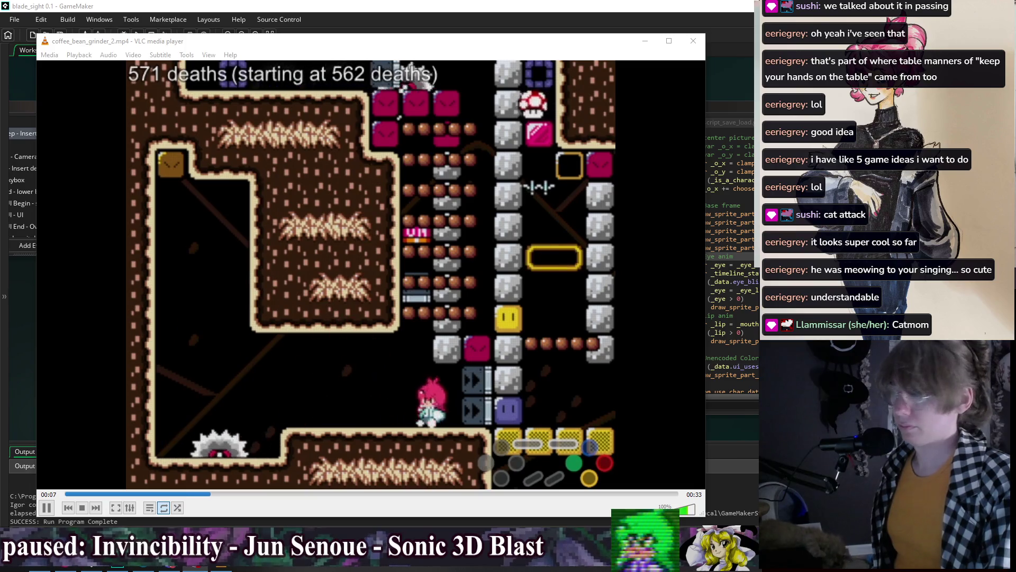
{"action": "left_click", "coordinate": [516, 34]}
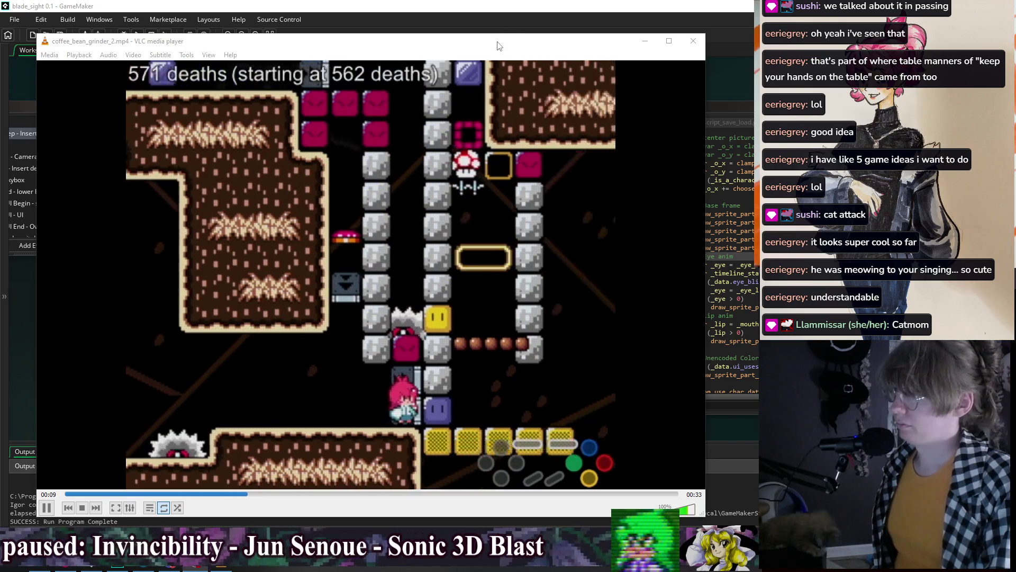
{"action": "left_click", "coordinate": [66, 493]}
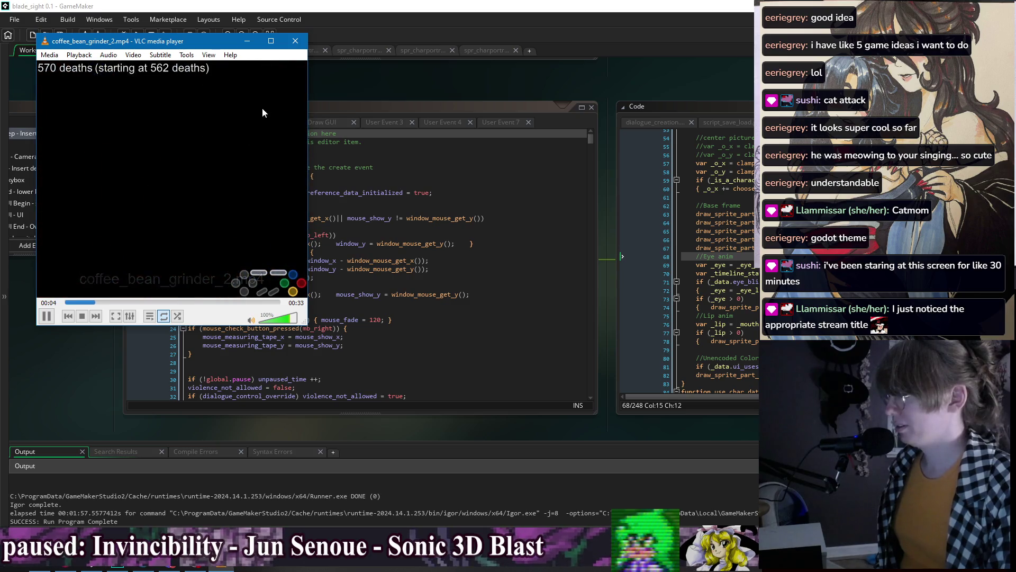
{"action": "left_click", "coordinate": [296, 41]}
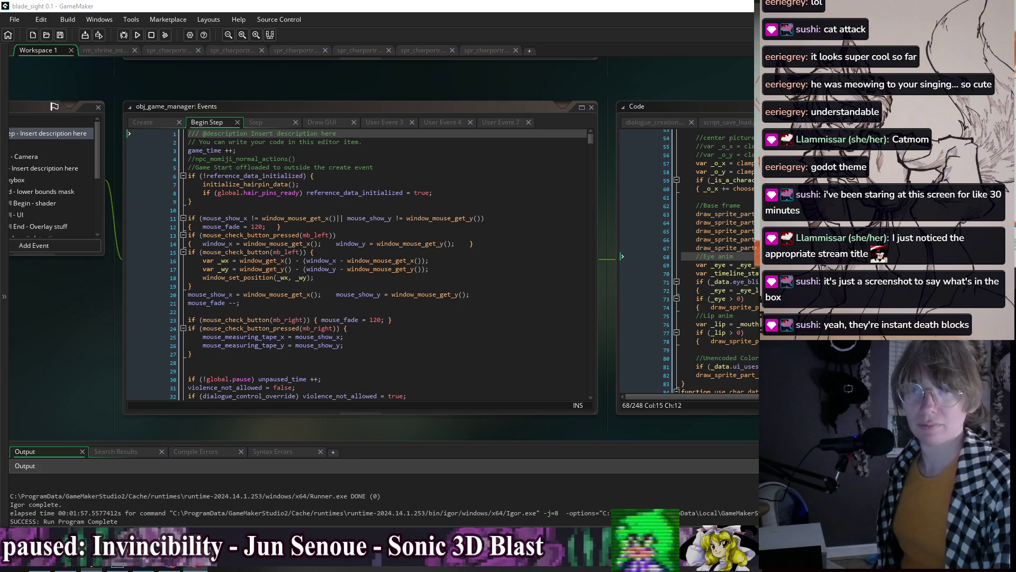
- Open the last spr_charportrait tab, showing the 7-frame 200×200 white blob portrait
{"action": "left_click", "coordinate": [460, 260]}
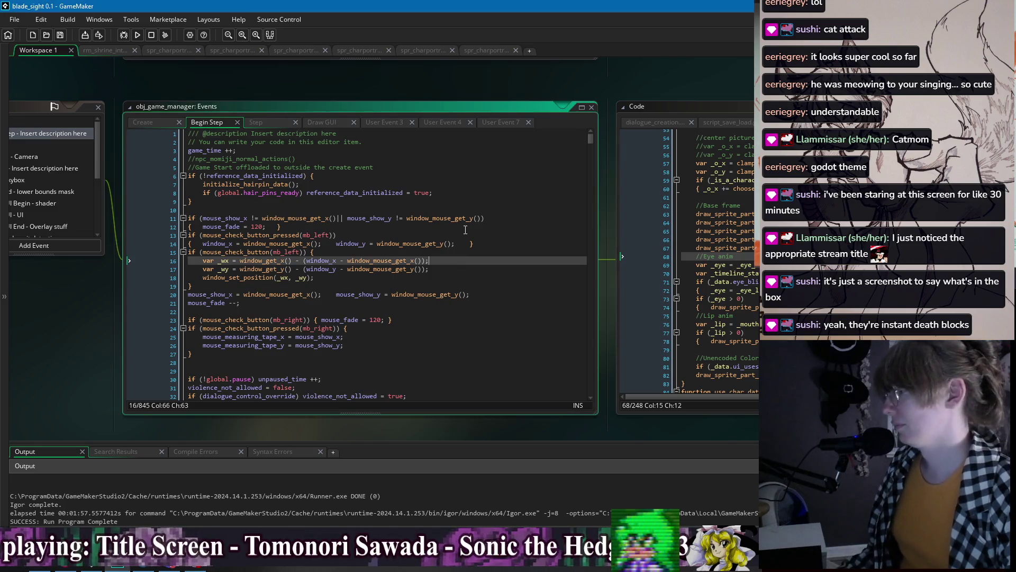
{"action": "left_click", "coordinate": [464, 229]}
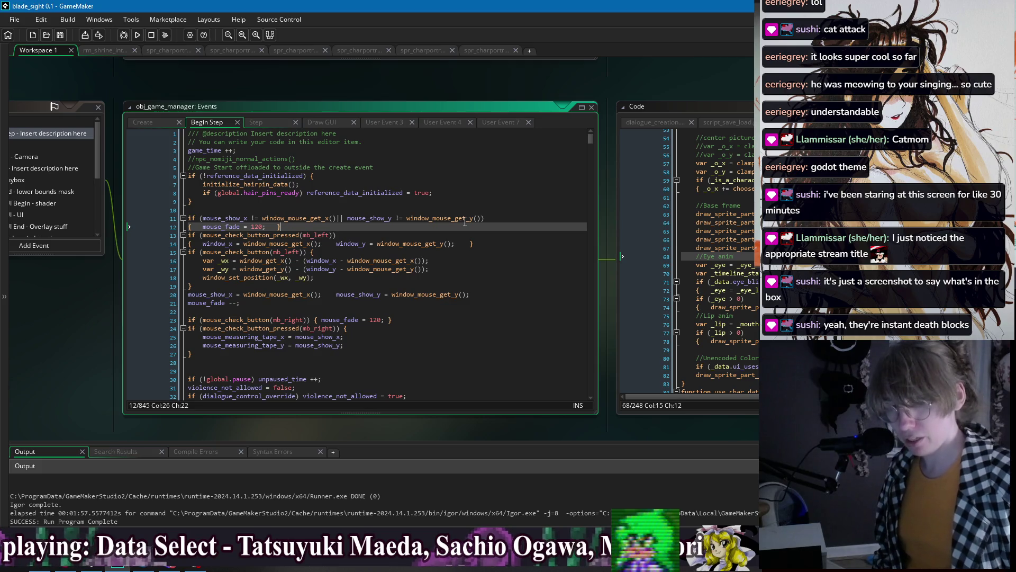
{"action": "left_click", "coordinate": [391, 211]}
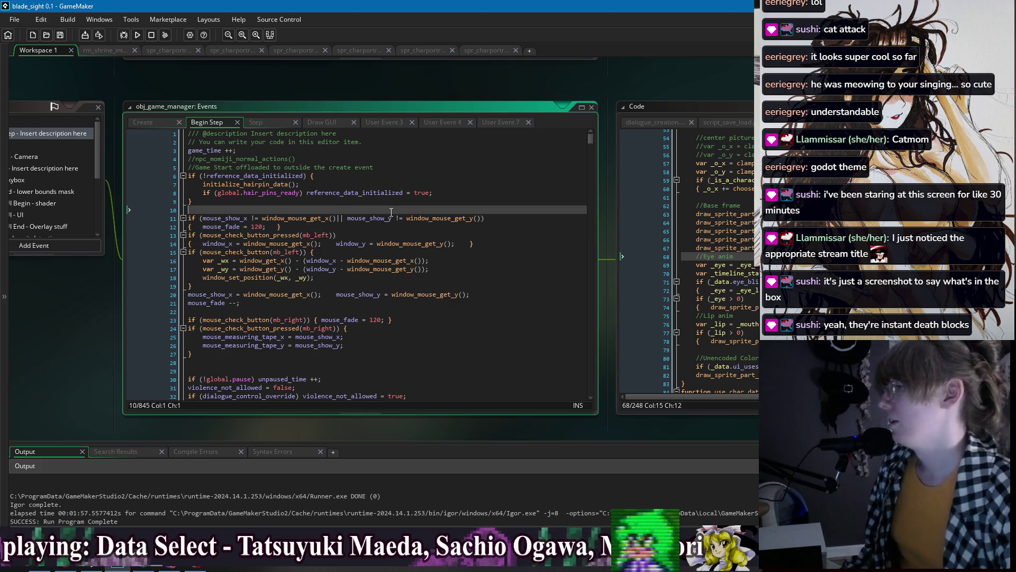
{"action": "left_click", "coordinate": [486, 51]}
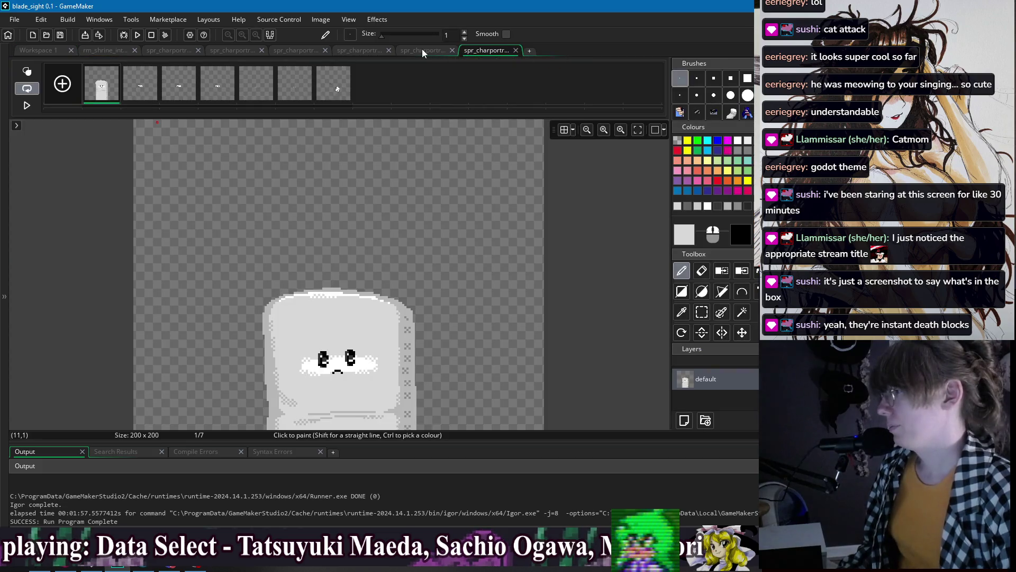
- Fit the sprite to view, browse the portrait sprite tabs and shrine room, and return to Workspace 1
{"action": "scroll", "coordinate": [479, 201], "scroll_direction": "down", "scroll_amount": 2}
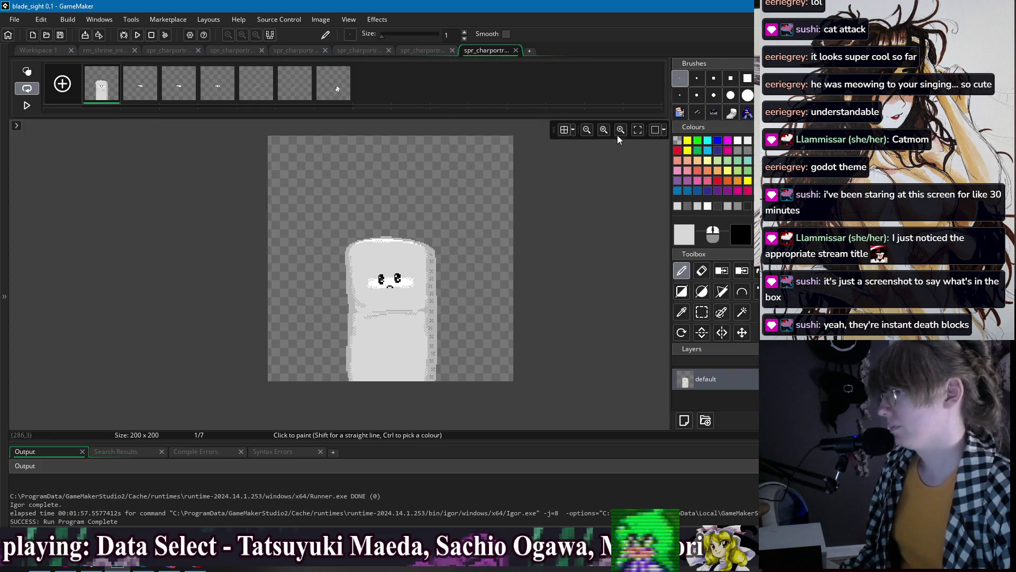
{"action": "left_click", "coordinate": [637, 130]}
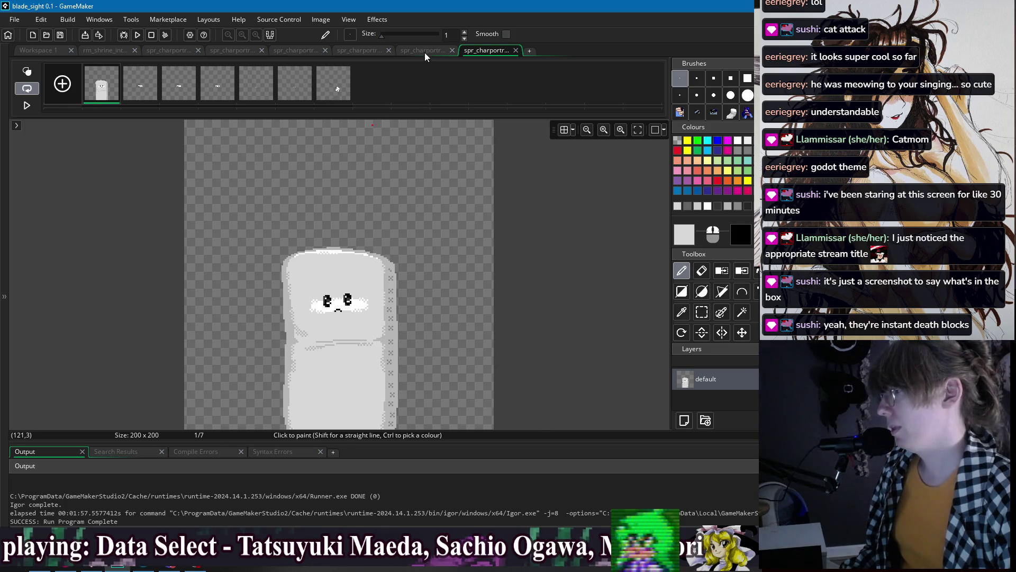
{"action": "left_click", "coordinate": [424, 51]}
{"action": "left_click", "coordinate": [359, 50]}
{"action": "left_click", "coordinate": [301, 51]}
{"action": "left_click", "coordinate": [238, 51]}
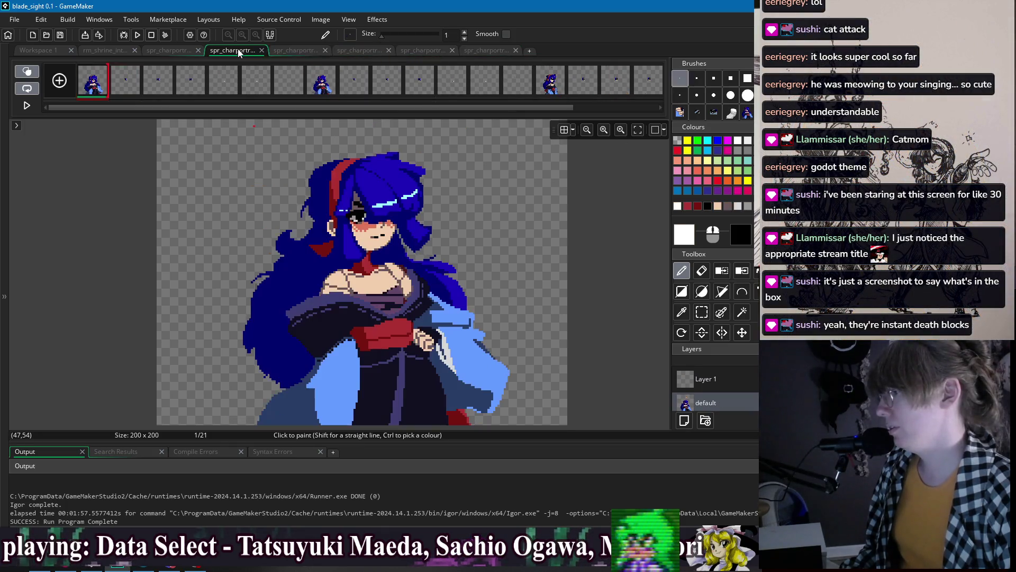
{"action": "left_click", "coordinate": [182, 50]}
{"action": "left_click", "coordinate": [107, 50]}
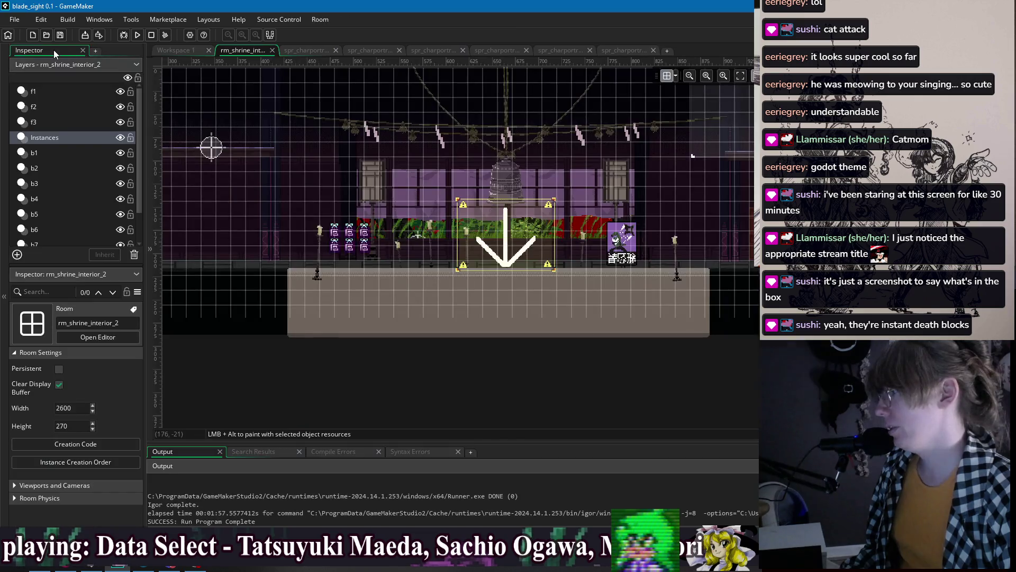
{"action": "left_click", "coordinate": [174, 51]}
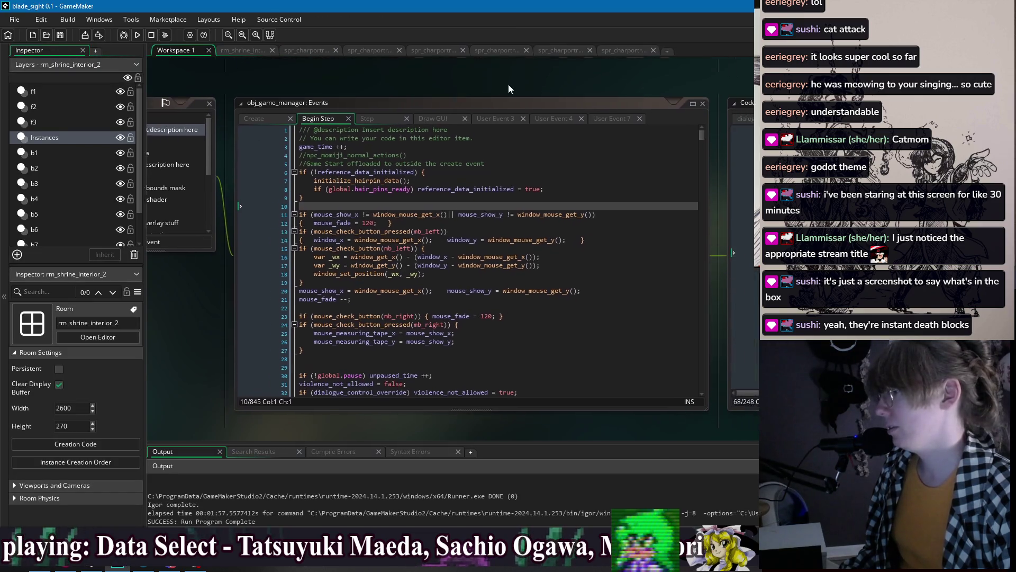
- Collapse the Inspector with F12, nudge the workspace right, and bring up the Windows list
{"action": "key", "text": "F12"}
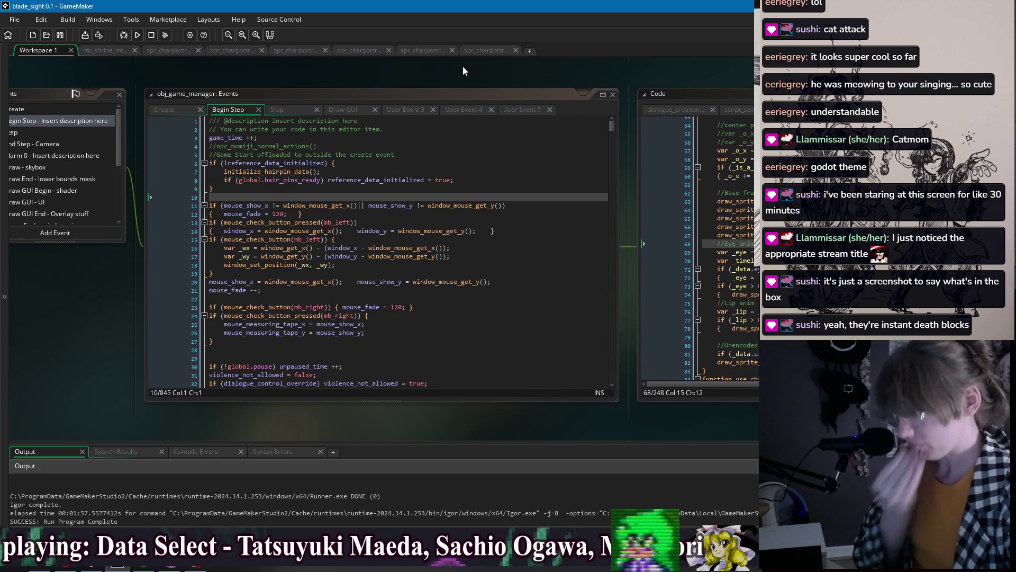
{"action": "scroll", "coordinate": [501, 77], "scroll_direction": "right", "scroll_amount": 1}
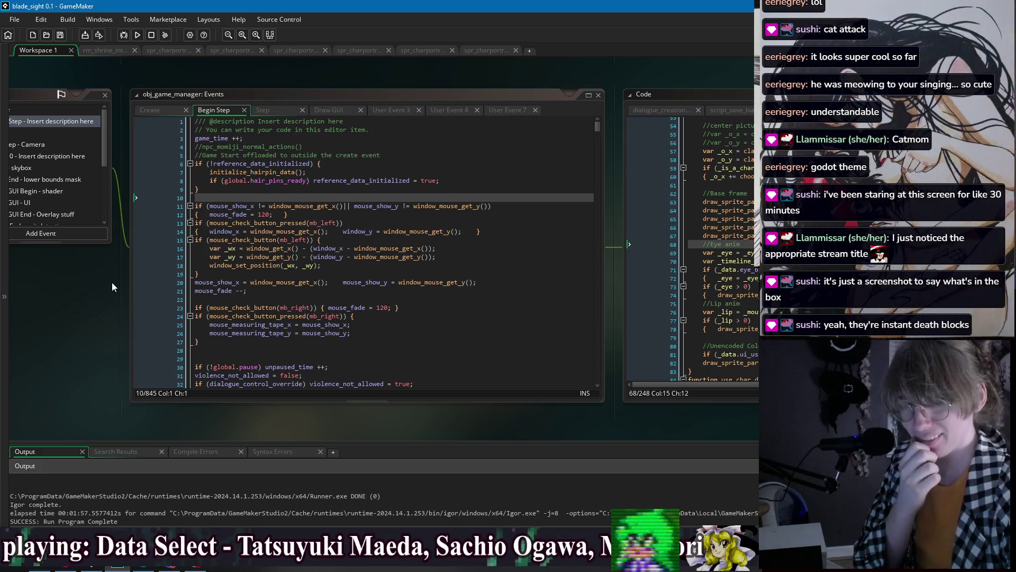
{"action": "left_click_drag", "start_coordinate": [106, 295], "coordinate": [125, 294]}
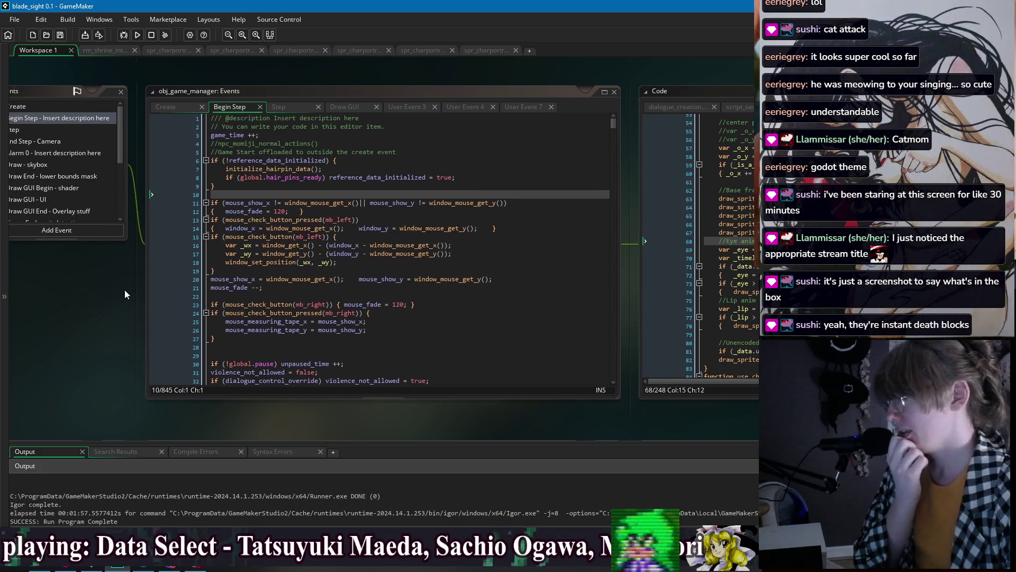
{"action": "right_click", "coordinate": [331, 72]}
{"action": "mouse_move", "coordinate": [347, 86]}
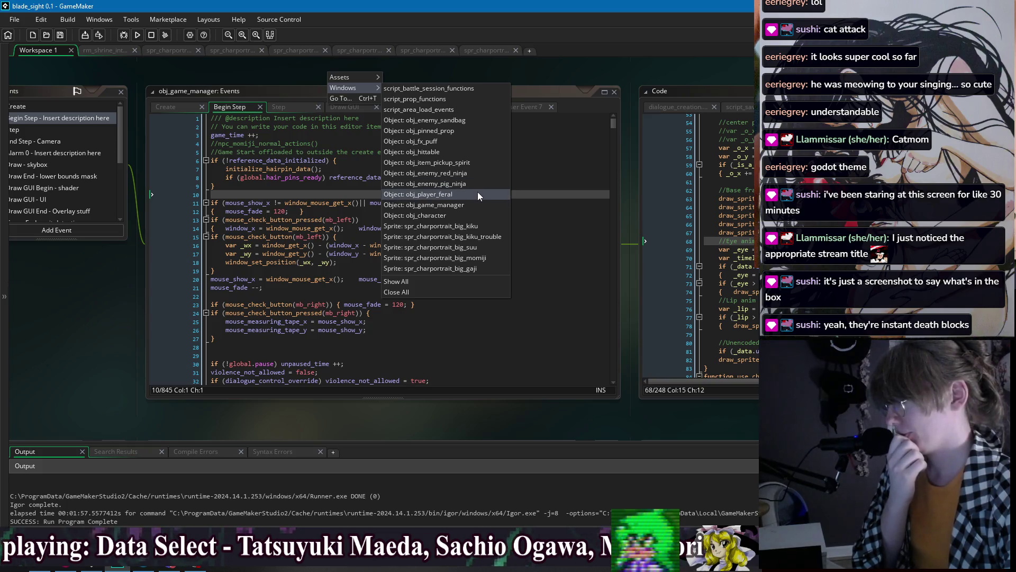
- From the Windows list, visit obj_character and obj_game_manager, then open Sprite: spr_charportrait_big_kiku
{"action": "left_click", "coordinate": [480, 215]}
{"action": "mouse_move", "coordinate": [557, 81]}
{"action": "left_mouse_down"}
{"action": "mouse_move", "coordinate": [267, 108]}
{"action": "mouse_move", "coordinate": [355, 94]}
{"action": "left_mouse_up"}
{"action": "right_click", "coordinate": [355, 93]}
{"action": "mouse_move", "coordinate": [372, 109]}
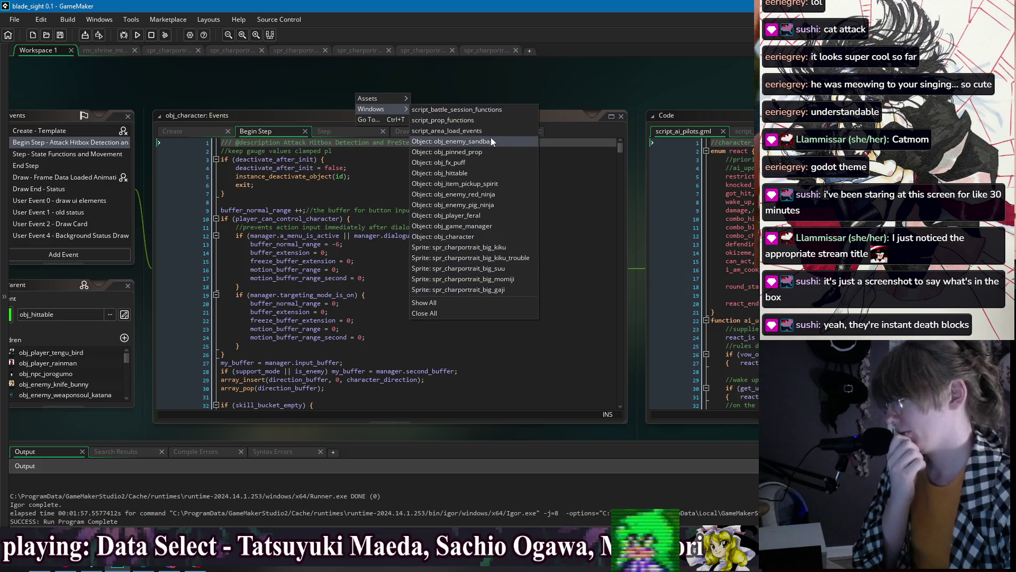
{"action": "left_click", "coordinate": [485, 227]}
{"action": "right_click", "coordinate": [496, 71]}
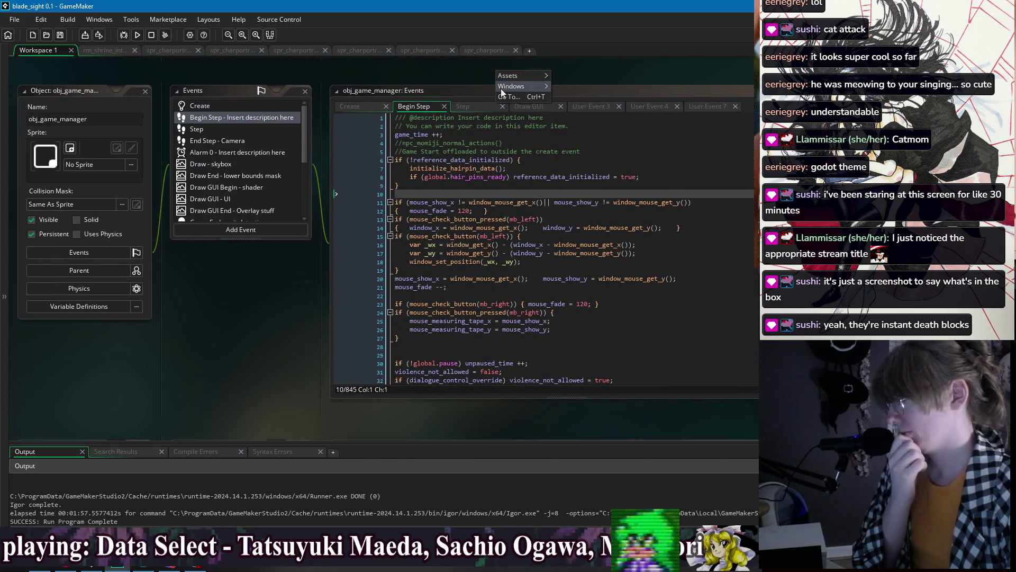
{"action": "mouse_move", "coordinate": [509, 86]}
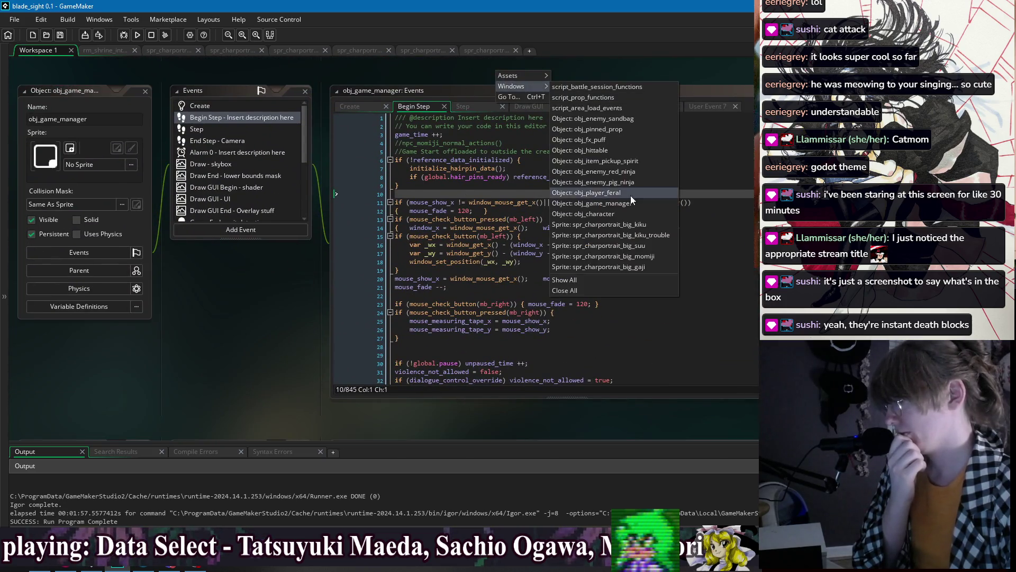
{"action": "left_click", "coordinate": [621, 224]}
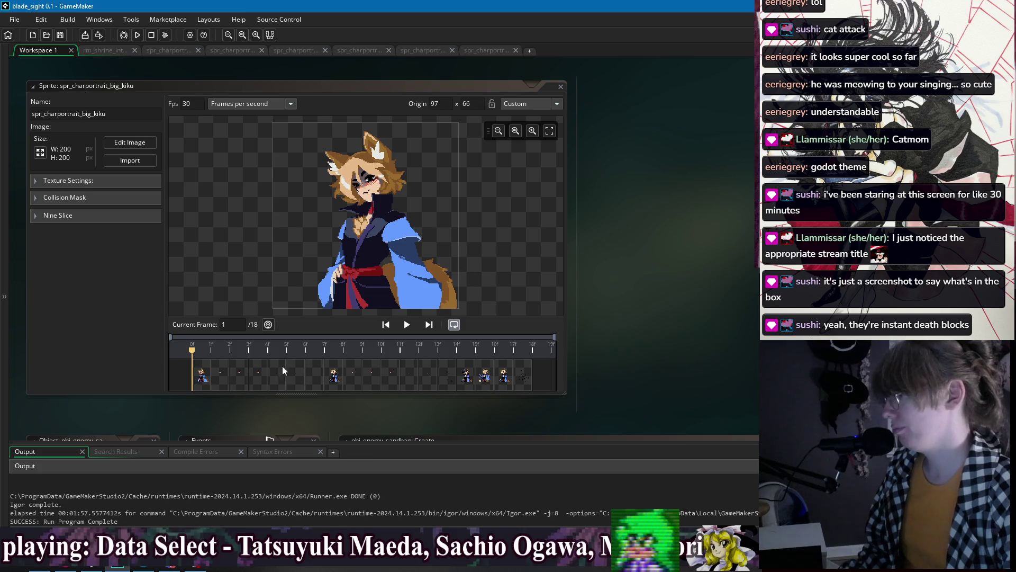
- Compare timeline frames 1 and 8, then open frame 1 in the image editor
{"action": "left_click", "coordinate": [335, 381]}
{"action": "left_click", "coordinate": [210, 378]}
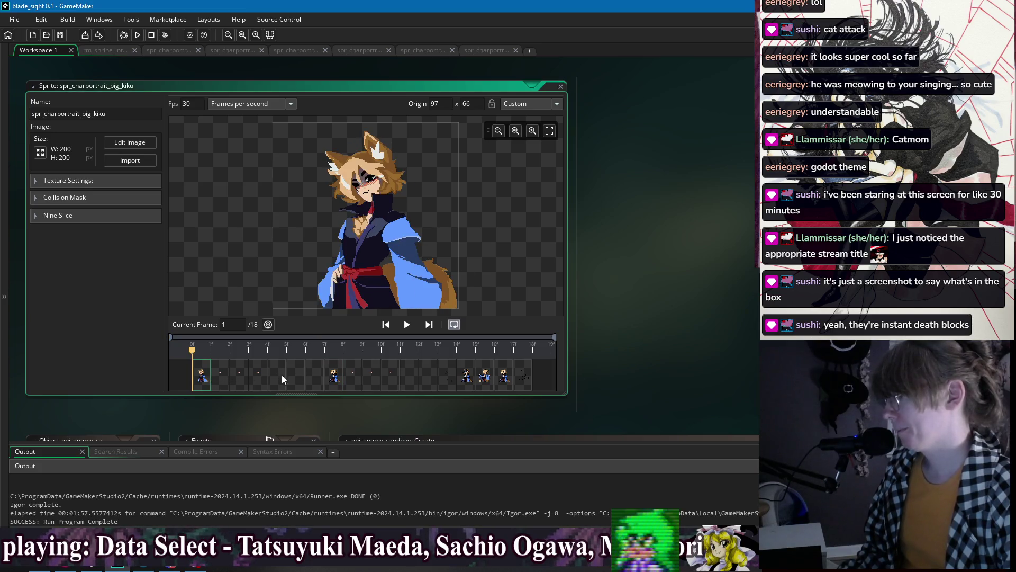
{"action": "left_click", "coordinate": [338, 377]}
{"action": "left_click", "coordinate": [204, 375]}
{"action": "left_click", "coordinate": [336, 377]}
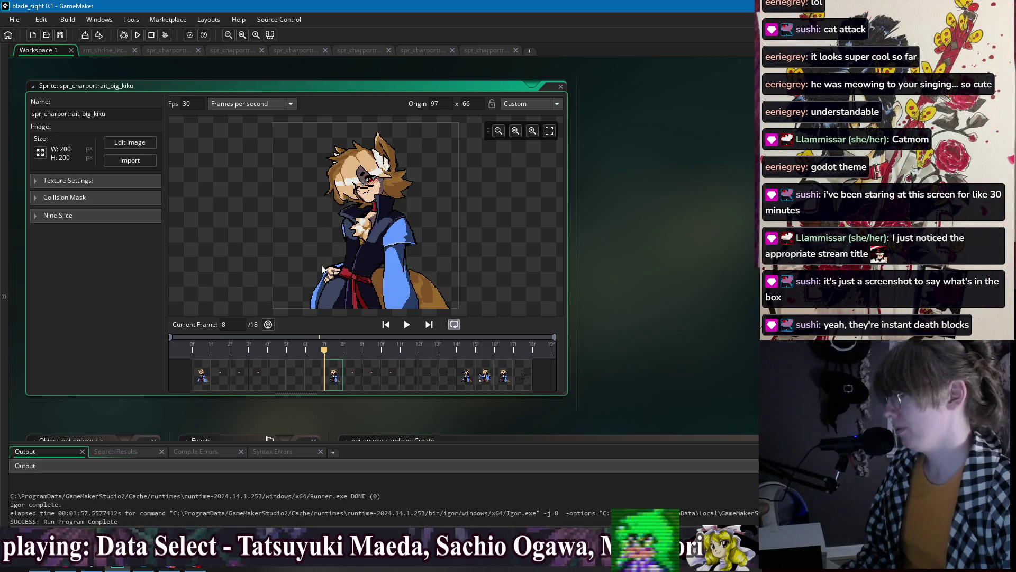
{"action": "left_click", "coordinate": [202, 380]}
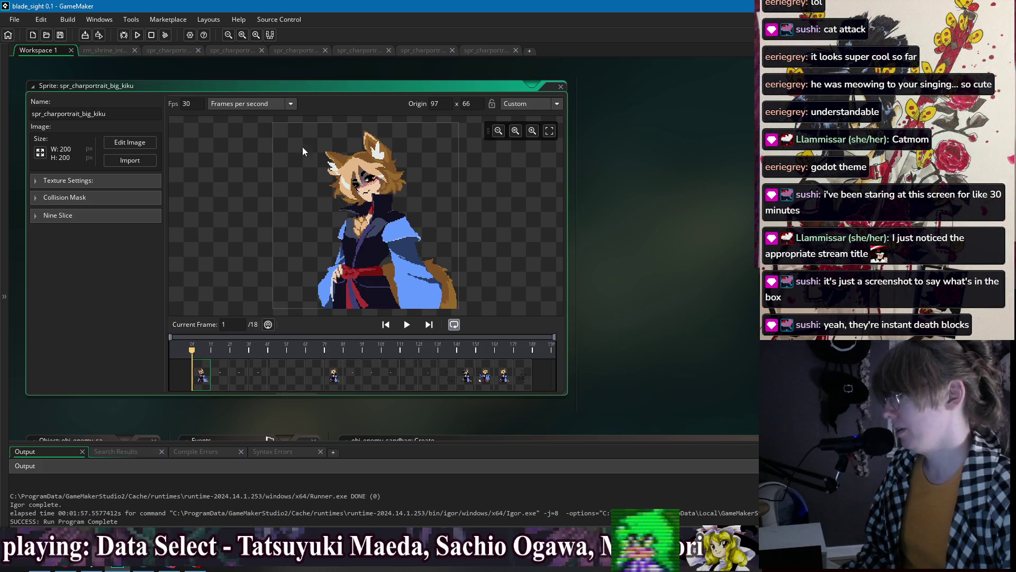
{"action": "left_click", "coordinate": [321, 384]}
{"action": "double_click", "coordinate": [204, 376]}
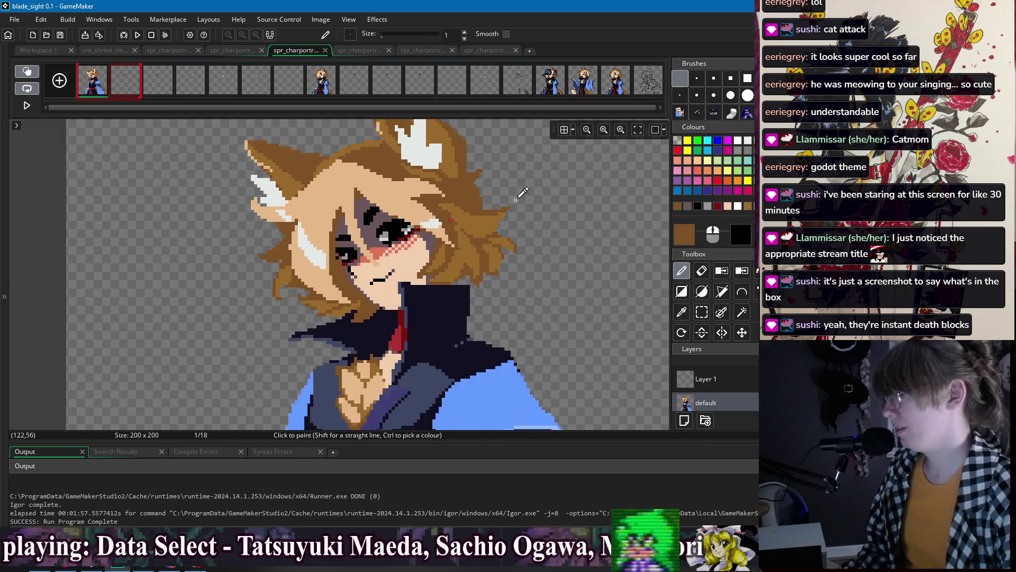
- Browse frames 8, 15 and 16 on the canvas, undo an accidental paste, and return to frame 1
{"action": "left_click", "coordinate": [315, 87]}
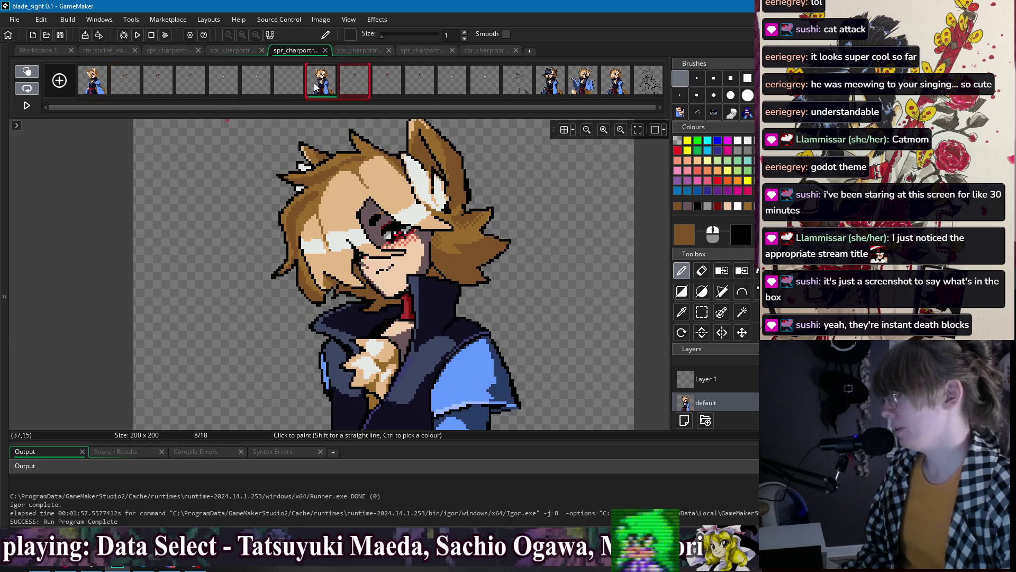
{"action": "left_click", "coordinate": [99, 89]}
{"action": "left_click", "coordinate": [553, 90]}
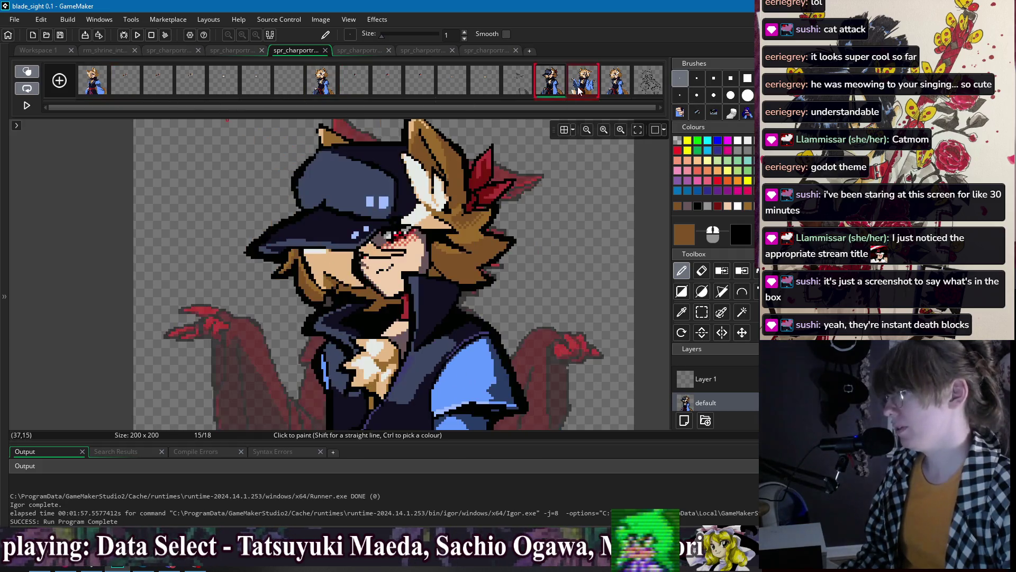
{"action": "left_click", "coordinate": [586, 90]}
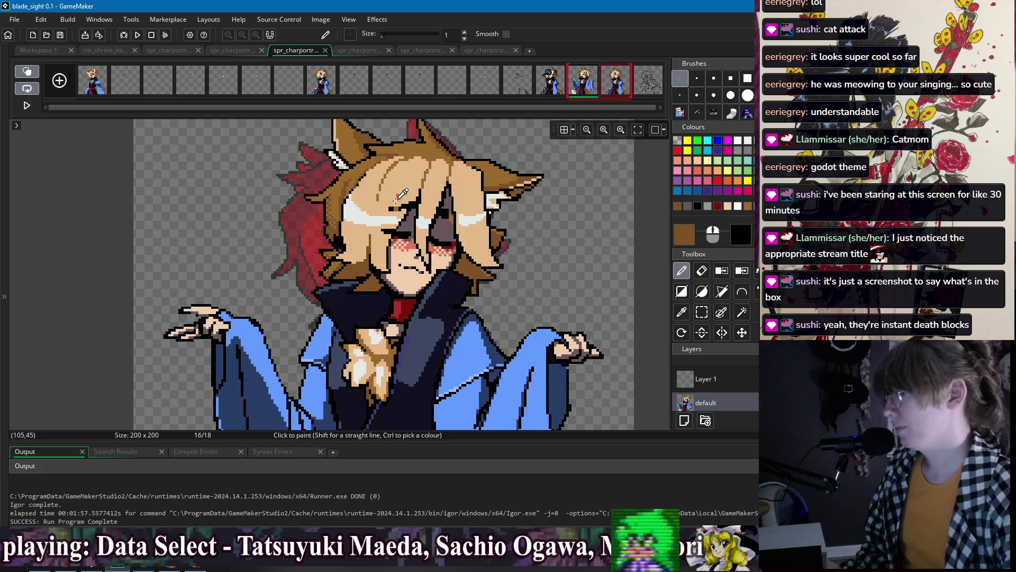
{"action": "left_click", "coordinate": [99, 86]}
{"action": "key", "text": "ctrl+v"}
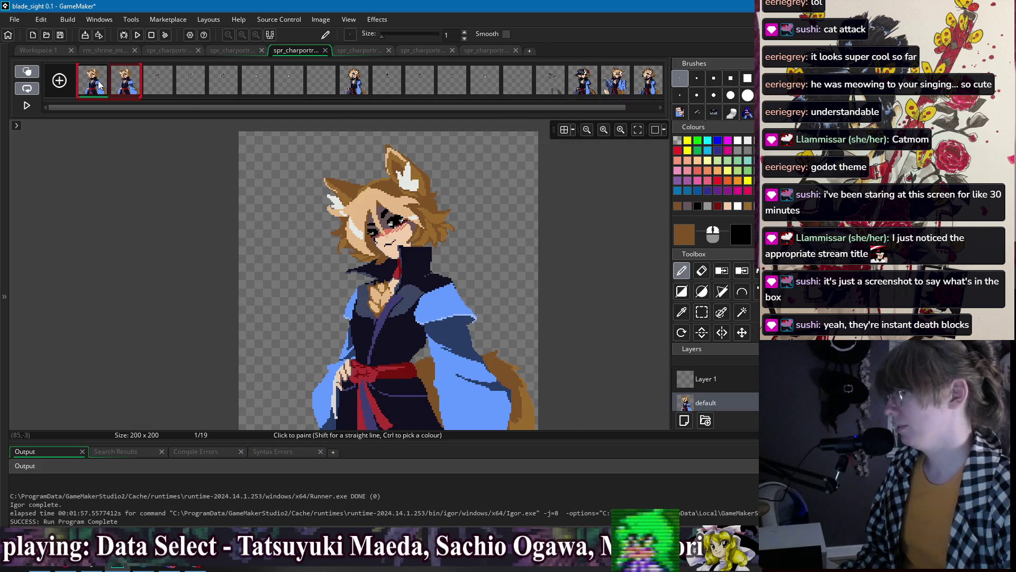
{"action": "key", "text": "ctrl+z"}
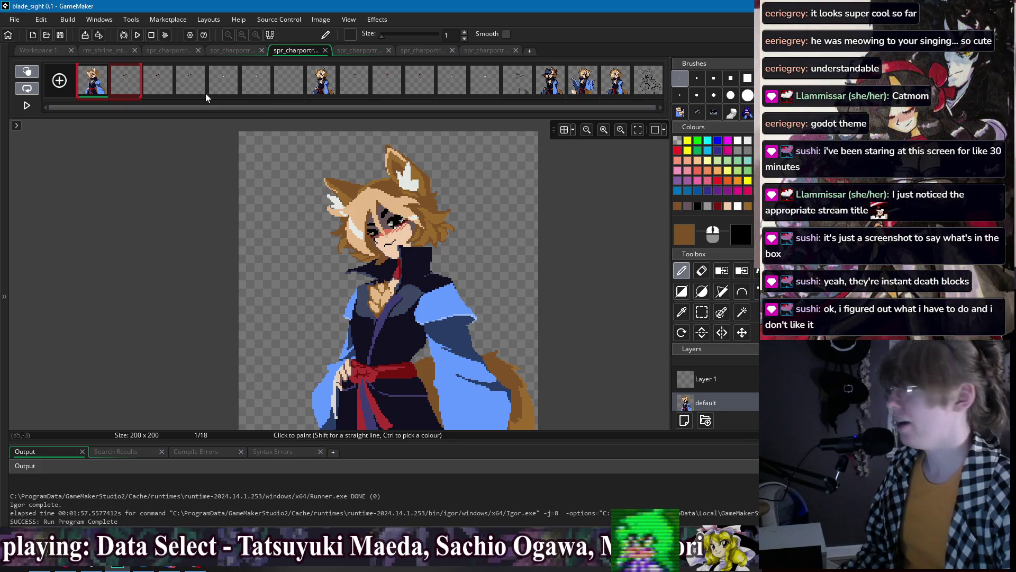
{"action": "left_click", "coordinate": [593, 91]}
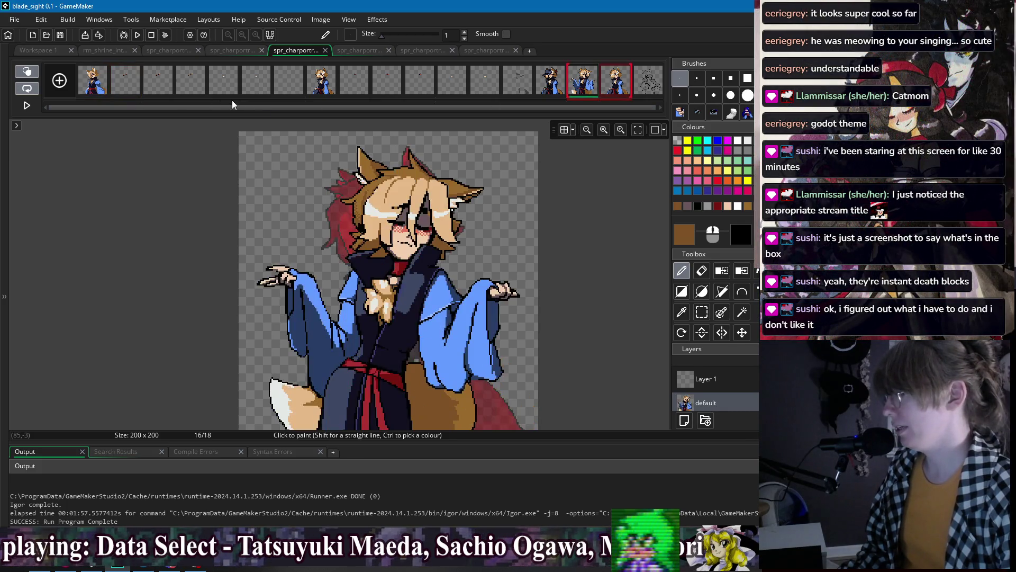
{"action": "left_click", "coordinate": [90, 96]}
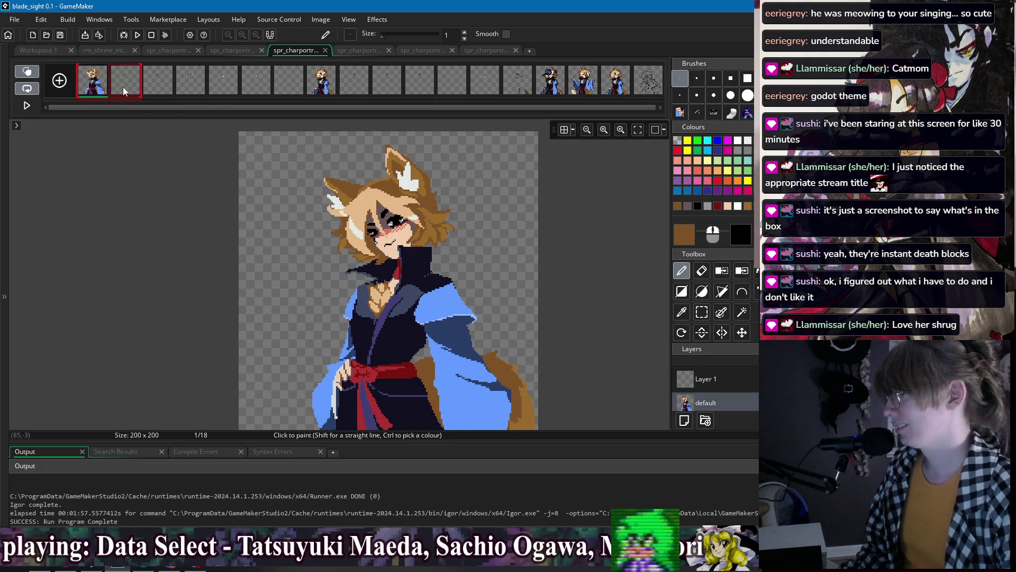
{"action": "left_click", "coordinate": [587, 85]}
- Duplicate frame 1, clear the copy to a blank frame, and move it to frame 1
{"action": "key", "text": "ctrl+c"}
{"action": "left_click", "coordinate": [95, 87]}
{"action": "key", "text": "ctrl+v"}
{"action": "left_click", "coordinate": [132, 84]}
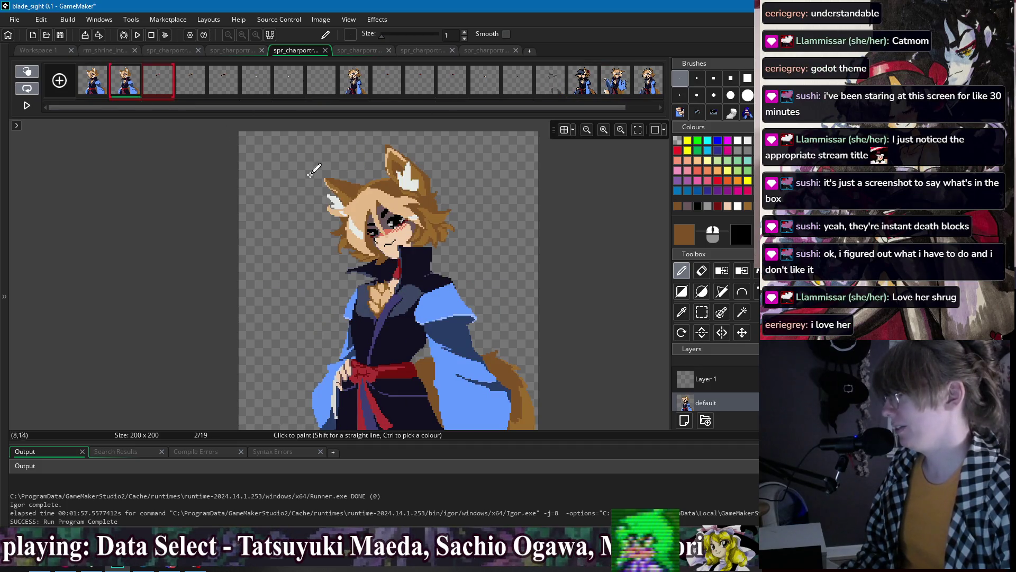
{"action": "scroll", "coordinate": [388, 281], "scroll_direction": "down", "scroll_amount": 2}
{"action": "key", "text": "s"}
{"action": "left_click_drag", "start_coordinate": [279, 151], "coordinate": [523, 401]}
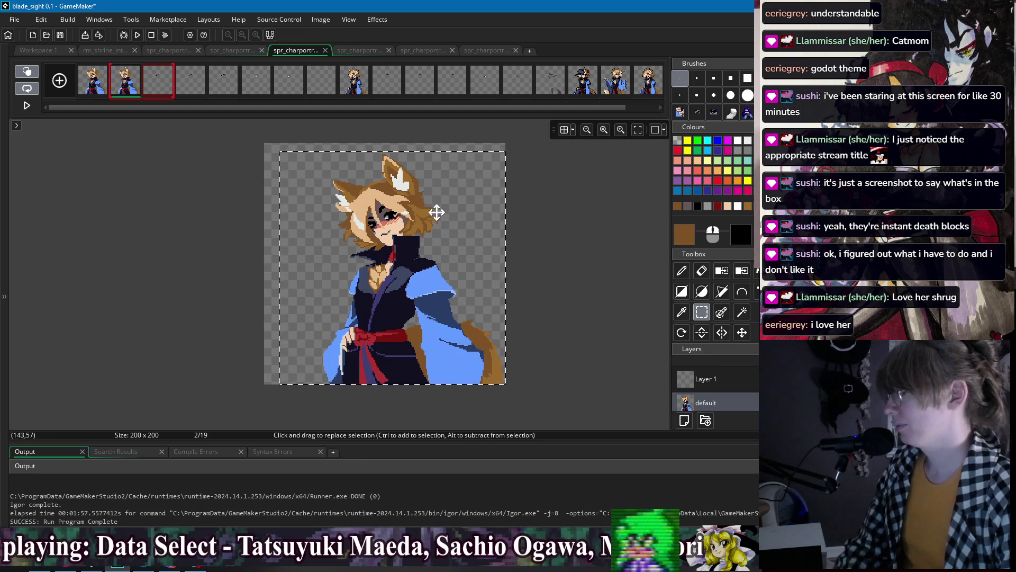
{"action": "key", "text": "Delete"}
{"action": "key", "text": "d"}
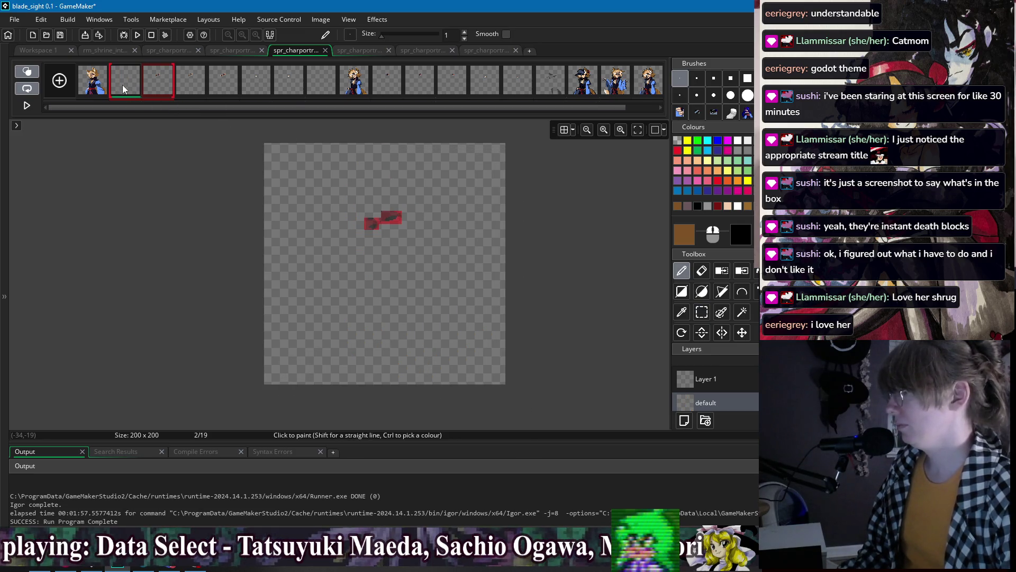
{"action": "left_click_drag", "start_coordinate": [124, 79], "coordinate": [93, 79]}
{"action": "scroll", "coordinate": [479, 193], "scroll_direction": "up", "scroll_amount": 3}
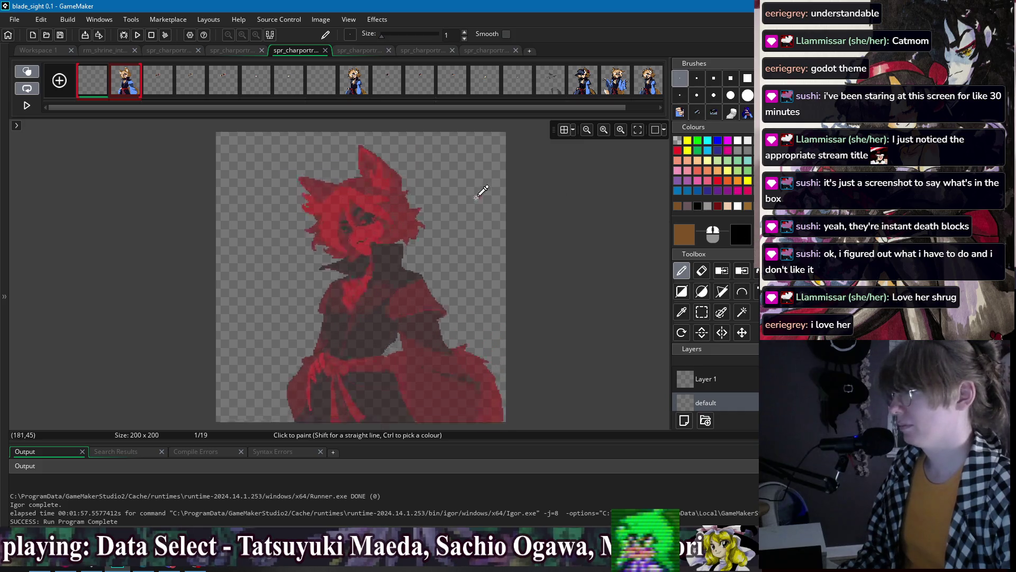
{"action": "left_click", "coordinate": [132, 85]}
{"action": "scroll", "coordinate": [440, 218], "scroll_direction": "up", "scroll_amount": 1}
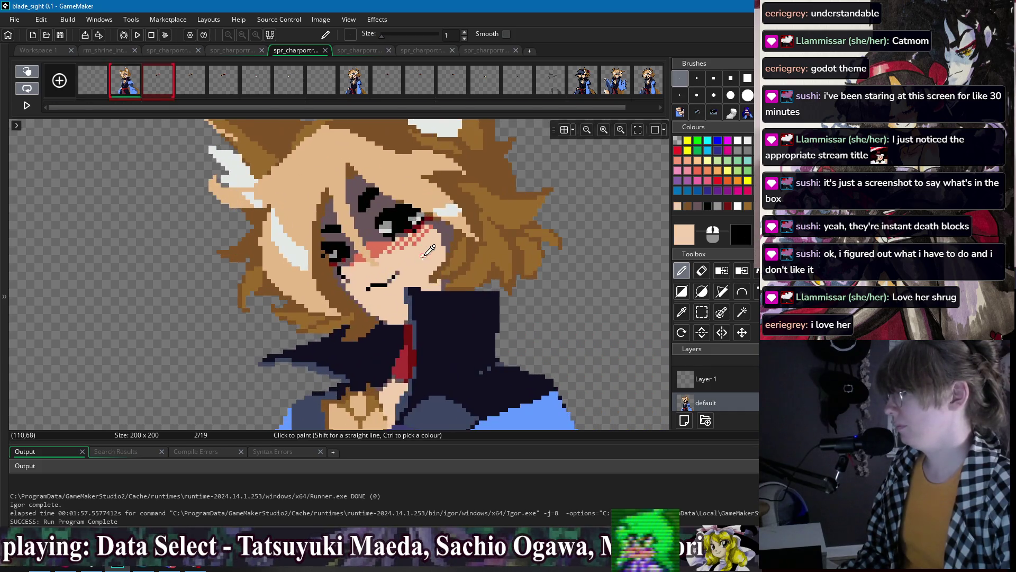
{"action": "key", "text": "Left"}
- Sketch a peach face outline and jaw over the onion skin, redoing misplaced strokes
{"action": "mouse_move", "coordinate": [364, 214]}
{"action": "left_mouse_down"}
{"action": "mouse_move", "coordinate": [374, 259]}
{"action": "mouse_move", "coordinate": [407, 271]}
{"action": "left_mouse_up"}
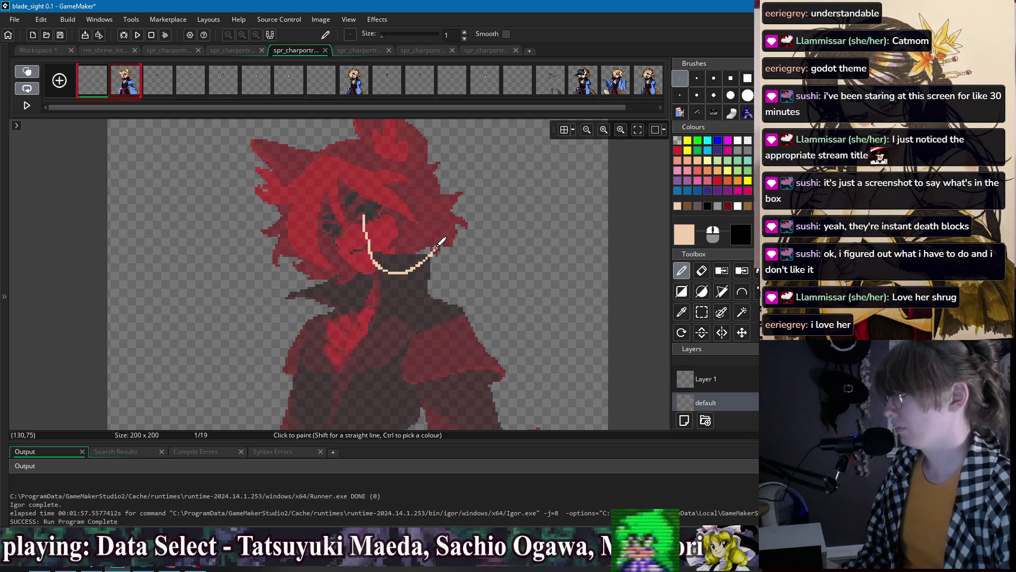
{"action": "key", "text": "ctrl+z"}
{"action": "mouse_move", "coordinate": [359, 209]}
{"action": "left_mouse_down"}
{"action": "mouse_move", "coordinate": [388, 263]}
{"action": "mouse_move", "coordinate": [372, 253]}
{"action": "mouse_move", "coordinate": [393, 270]}
{"action": "mouse_move", "coordinate": [439, 235]}
{"action": "left_mouse_up"}
{"action": "key", "text": "ctrl+z"}
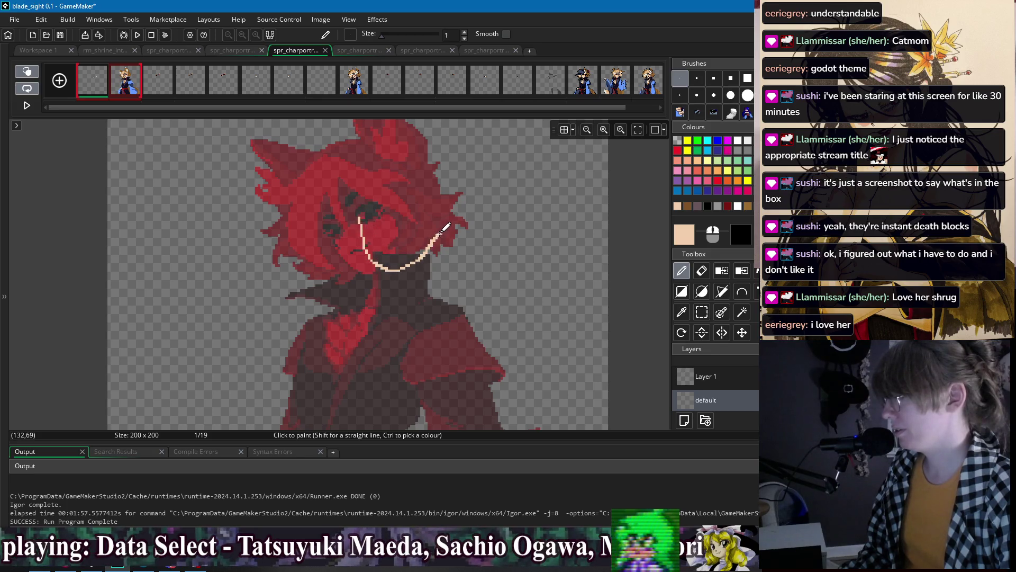
{"action": "scroll", "coordinate": [370, 254], "scroll_direction": "up", "scroll_amount": 1}
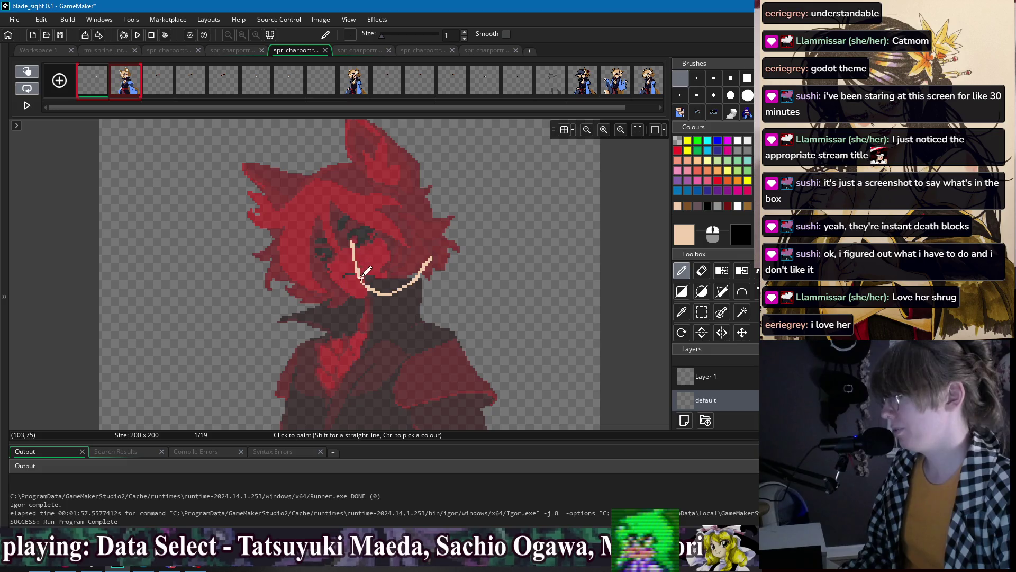
{"action": "left_click_drag", "start_coordinate": [420, 265], "coordinate": [429, 255]}
{"action": "mouse_move", "coordinate": [359, 233]}
{"action": "left_mouse_down"}
{"action": "mouse_move", "coordinate": [394, 187]}
{"action": "mouse_move", "coordinate": [437, 204]}
{"action": "mouse_move", "coordinate": [433, 242]}
{"action": "left_mouse_up"}
{"action": "key", "text": "ctrl+z"}
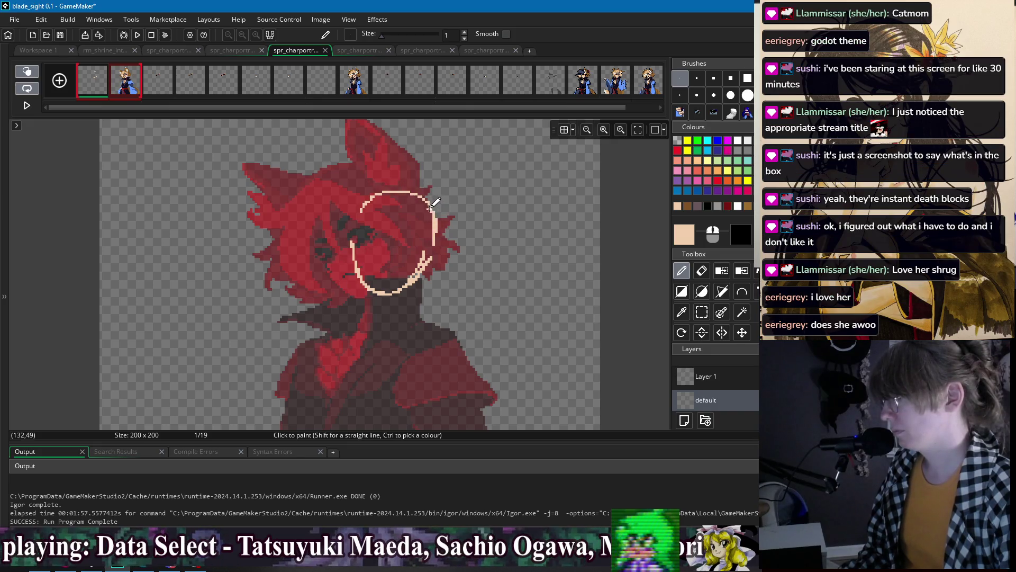
{"action": "scroll", "coordinate": [318, 188], "scroll_direction": "up", "scroll_amount": 1}
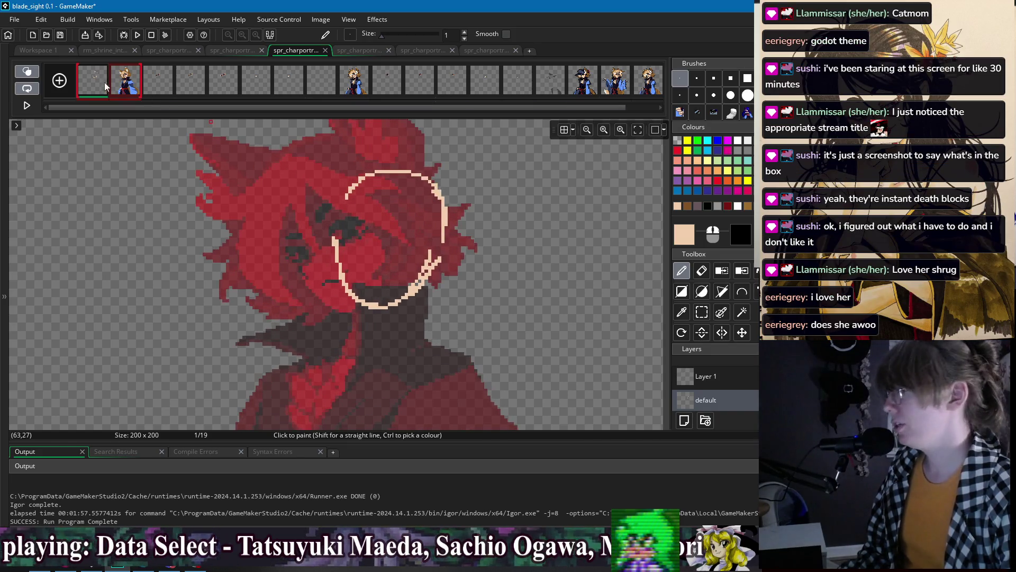
{"action": "left_click", "coordinate": [126, 82]}
{"action": "left_click", "coordinate": [93, 81]}
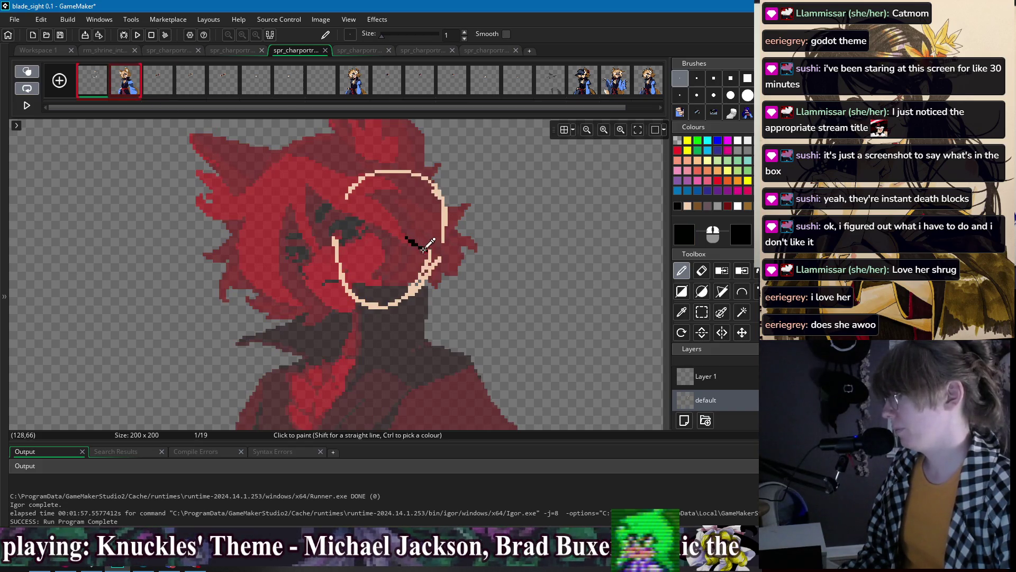
- Draw black closed eyes and an eyebrow, comparing against frame 17's closed-eye pose
{"action": "left_click_drag", "start_coordinate": [407, 238], "coordinate": [428, 245]}
{"action": "key", "text": "ctrl+z"}
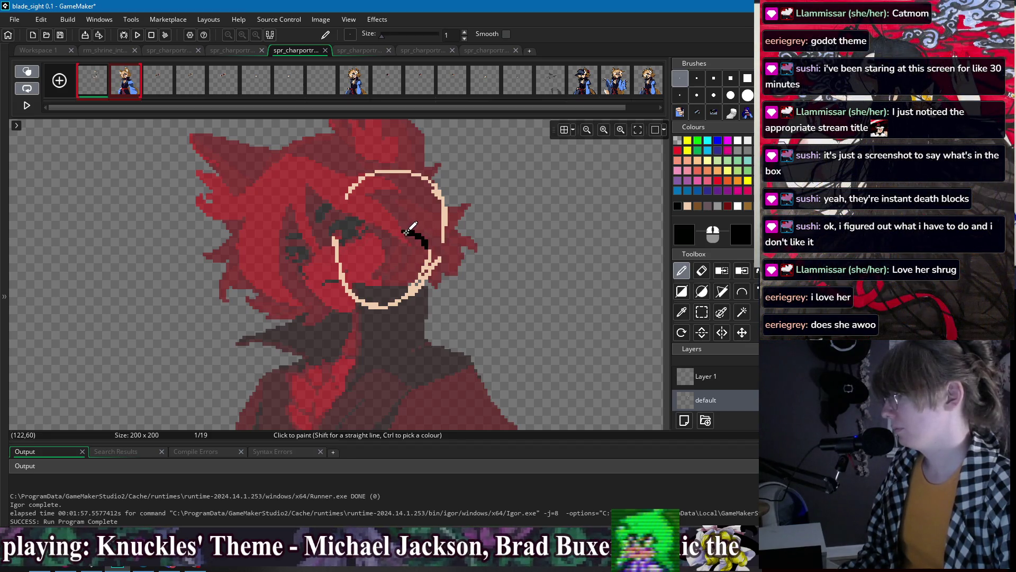
{"action": "scroll", "coordinate": [405, 230], "scroll_direction": "up", "scroll_amount": 2}
{"action": "left_click_drag", "start_coordinate": [331, 206], "coordinate": [370, 225]}
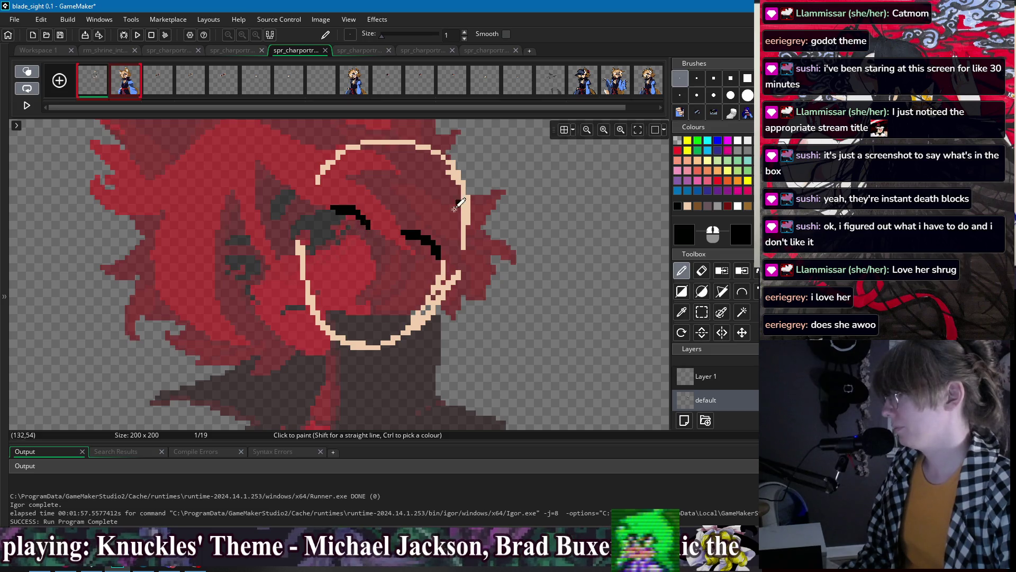
{"action": "left_click", "coordinate": [620, 86]}
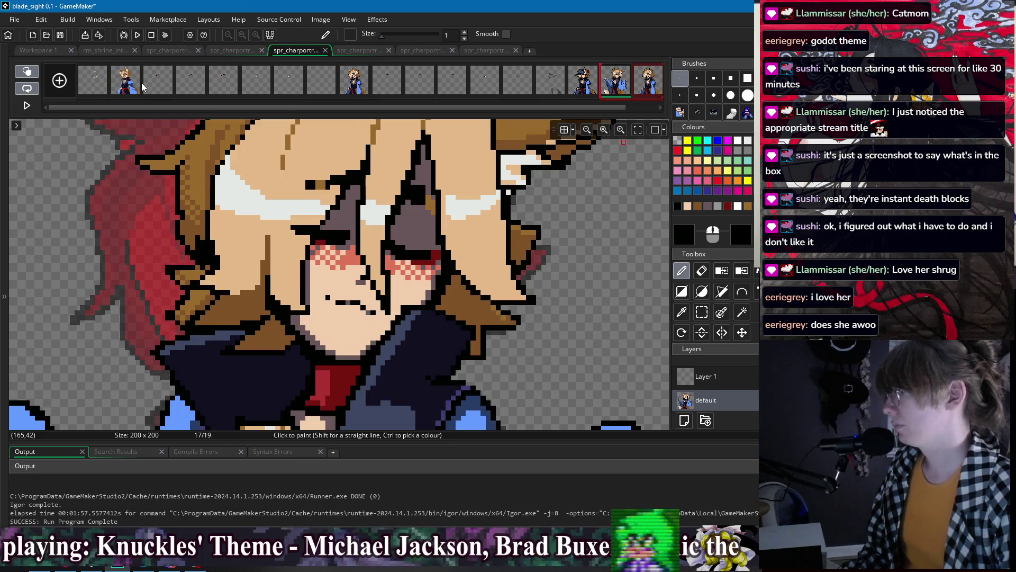
{"action": "left_click", "coordinate": [137, 85]}
{"action": "left_click", "coordinate": [106, 82]}
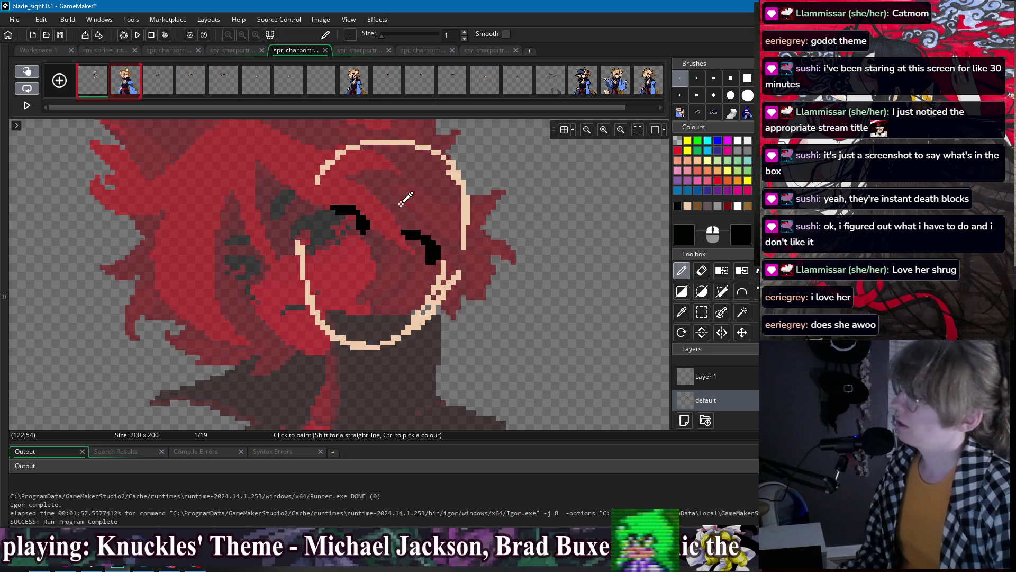
{"action": "scroll", "coordinate": [401, 205], "scroll_direction": "down", "scroll_amount": 2}
{"action": "scroll", "coordinate": [411, 211], "scroll_direction": "up", "scroll_amount": 1}
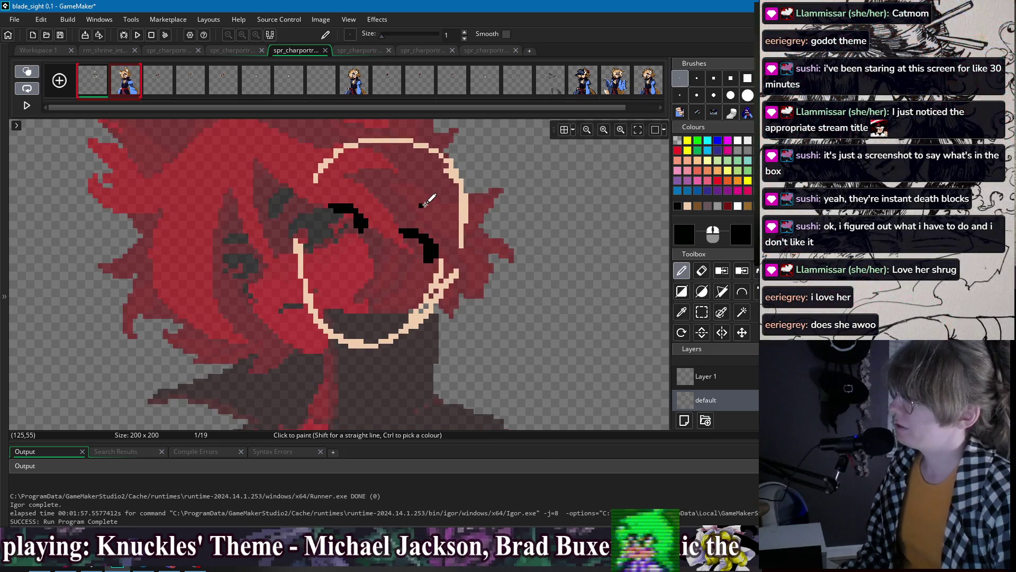
{"action": "left_click", "coordinate": [442, 216]}
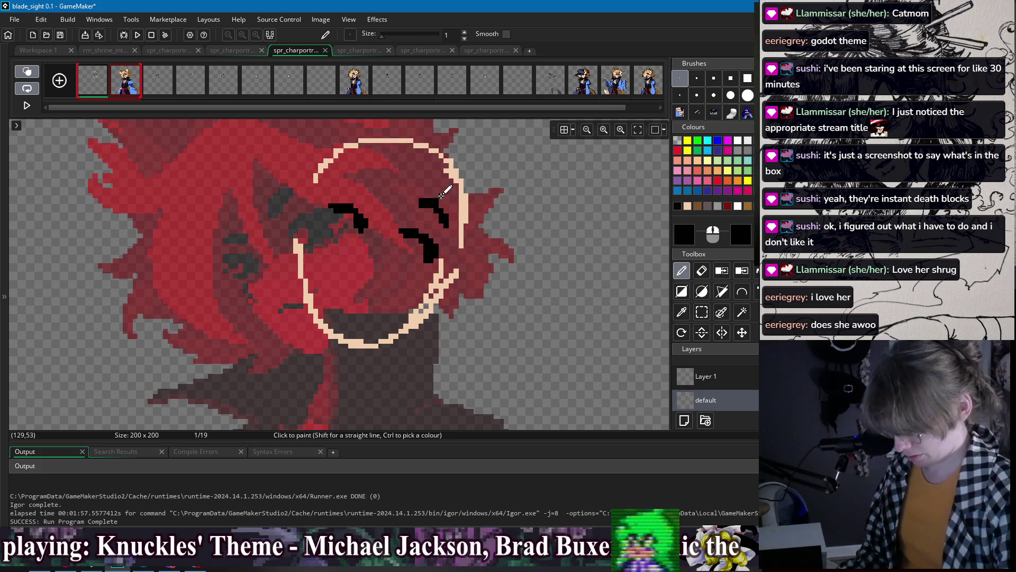
{"action": "mouse_move", "coordinate": [344, 174]}
{"action": "left_mouse_down"}
{"action": "mouse_move", "coordinate": [380, 191]}
{"action": "mouse_move", "coordinate": [370, 168]}
{"action": "left_mouse_up"}
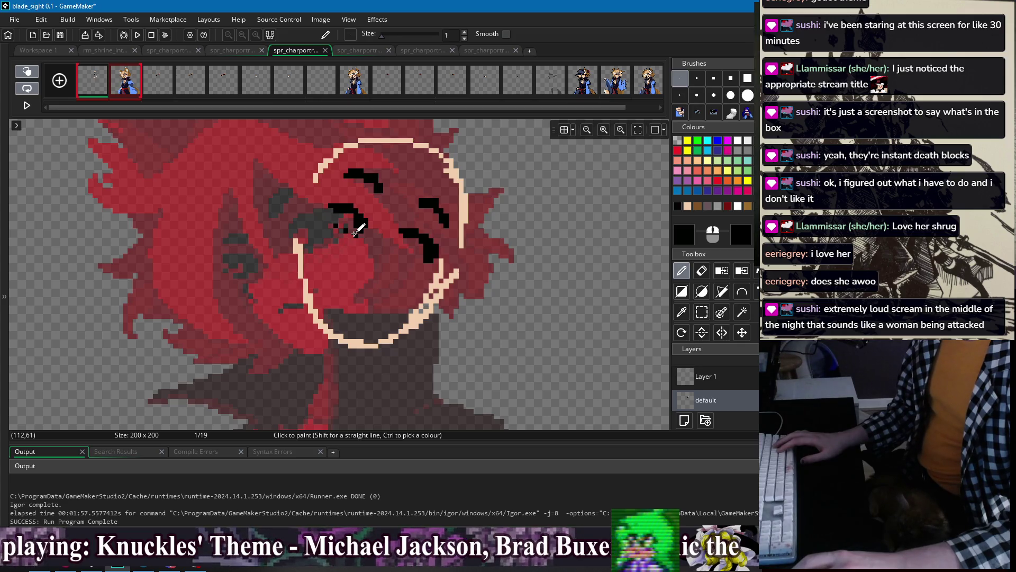
- Zoom around the sketch and pick the skin tone as the drawing colour
{"action": "scroll", "coordinate": [356, 233], "scroll_direction": "up", "scroll_amount": 2}
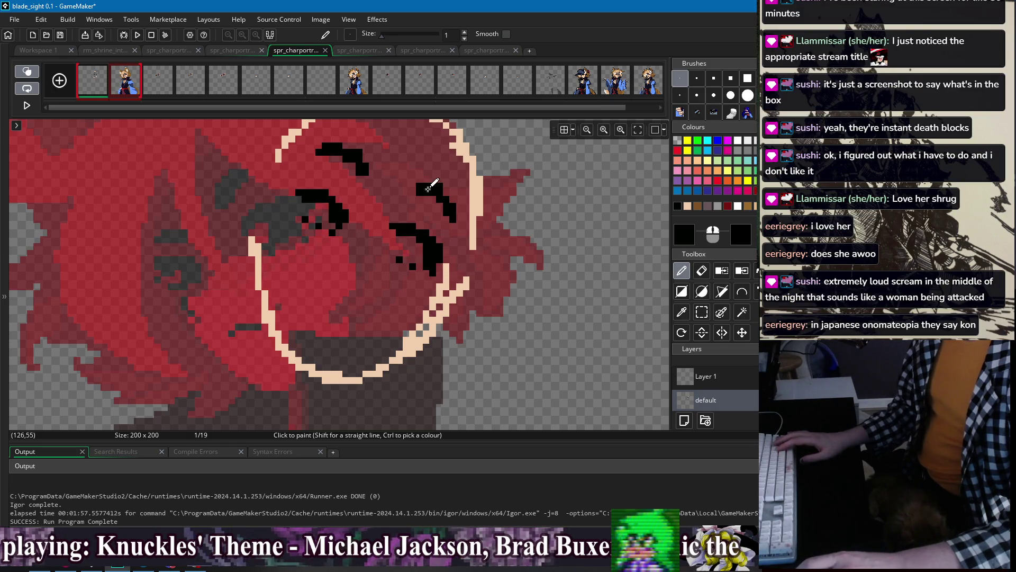
{"action": "scroll", "coordinate": [423, 205], "scroll_direction": "down", "scroll_amount": 1}
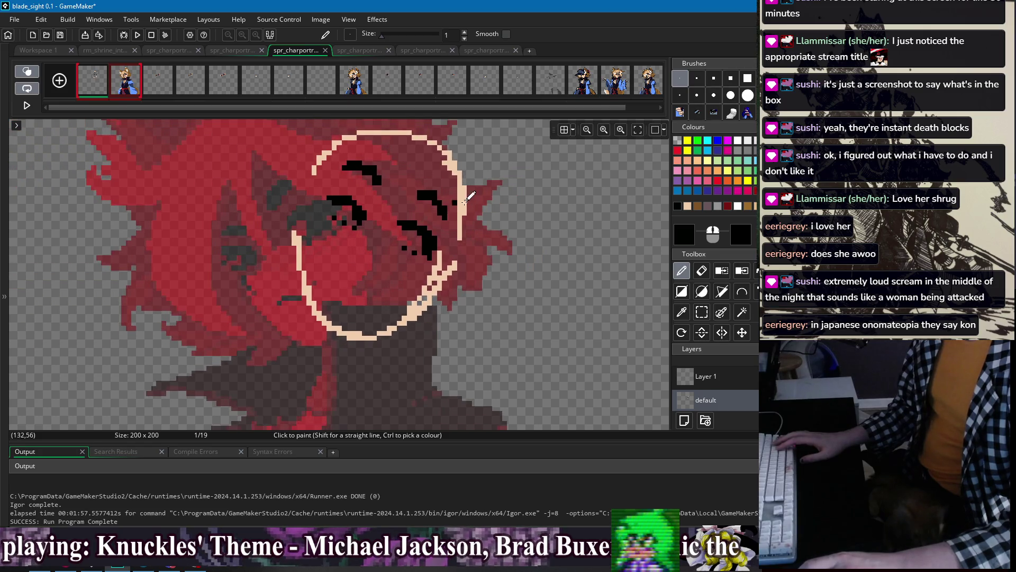
{"action": "scroll", "coordinate": [412, 217], "scroll_direction": "up", "scroll_amount": 1}
{"action": "scroll", "coordinate": [367, 235], "scroll_direction": "up", "scroll_amount": 1}
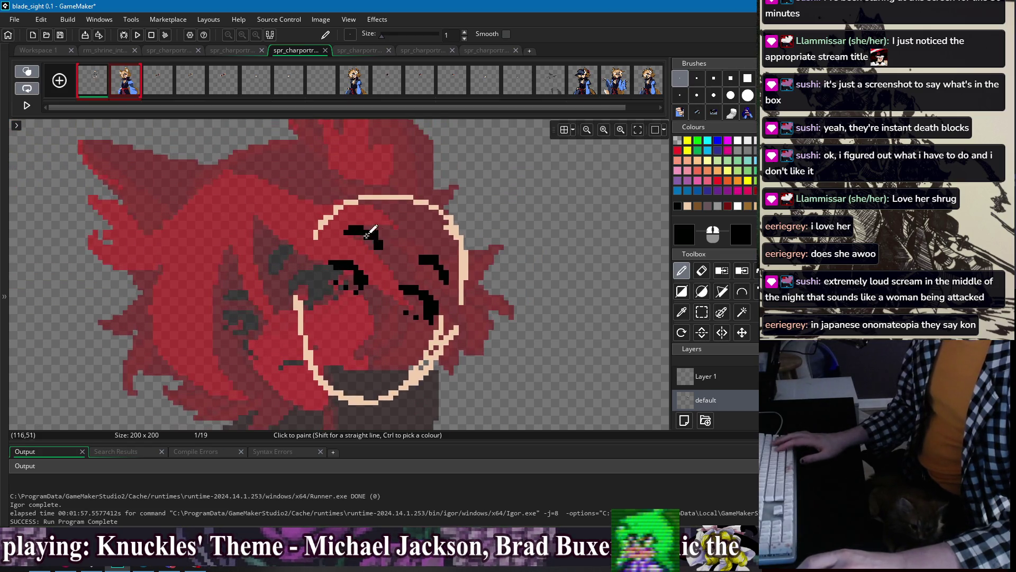
{"action": "scroll", "coordinate": [349, 285], "scroll_direction": "down", "scroll_amount": 1}
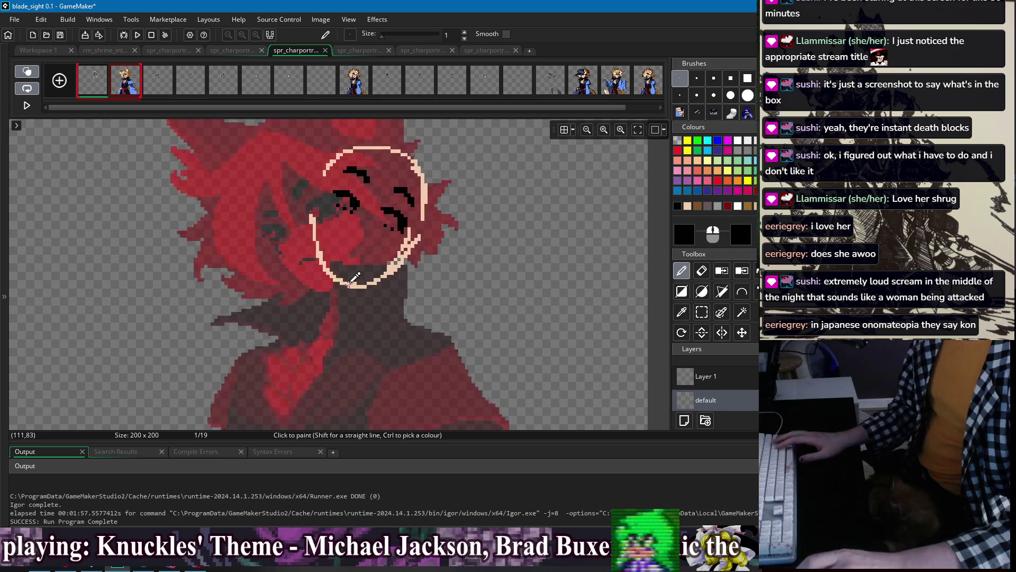
{"action": "scroll", "coordinate": [354, 278], "scroll_direction": "up", "scroll_amount": 1}
{"action": "left_click", "coordinate": [350, 281], "text": "ctrl"}
- Select the face area, then pencil two skin-tone neck lines down from the jaw
{"action": "scroll", "coordinate": [328, 227], "scroll_direction": "up", "scroll_amount": 1}
{"action": "key", "text": "s"}
{"action": "scroll", "coordinate": [311, 182], "scroll_direction": "up", "scroll_amount": 1}
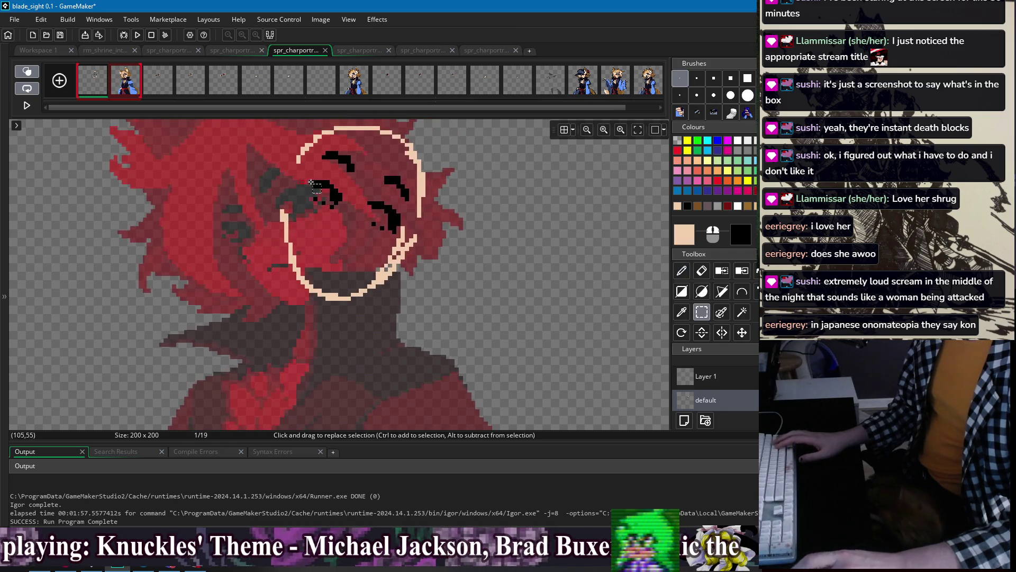
{"action": "scroll", "coordinate": [311, 183], "scroll_direction": "up", "scroll_amount": 1}
{"action": "mouse_move", "coordinate": [261, 153]}
{"action": "left_mouse_down"}
{"action": "mouse_move", "coordinate": [322, 185]}
{"action": "mouse_move", "coordinate": [440, 364]}
{"action": "left_mouse_up"}
{"action": "key", "text": "d"}
{"action": "scroll", "coordinate": [371, 286], "scroll_direction": "down", "scroll_amount": 1}
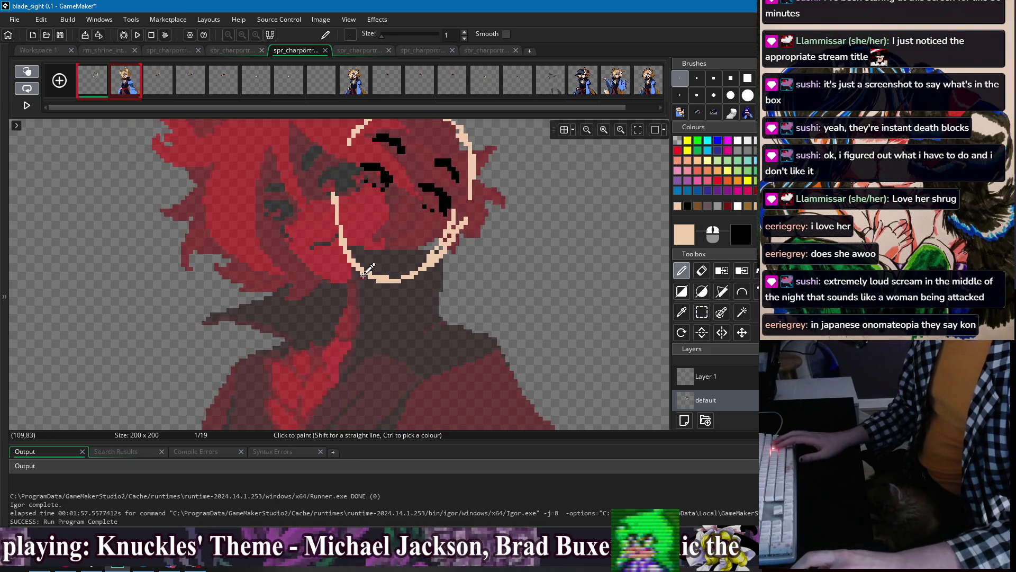
{"action": "left_click_drag", "start_coordinate": [355, 271], "coordinate": [346, 308]}
{"action": "key", "text": "ctrl+z"}
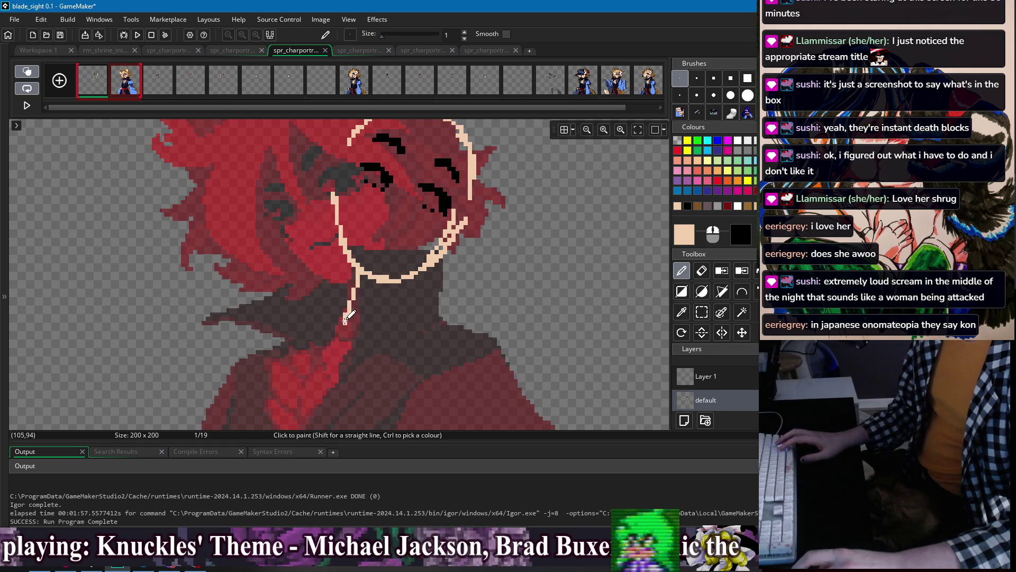
{"action": "left_click_drag", "start_coordinate": [404, 279], "coordinate": [391, 317]}
{"action": "key", "text": "ctrl+z"}
{"action": "left_click_drag", "start_coordinate": [398, 278], "coordinate": [390, 317]}
- Trial-select the head and neck areas, then sample frame 17's dark navy collar colour
{"action": "left_click", "coordinate": [615, 79]}
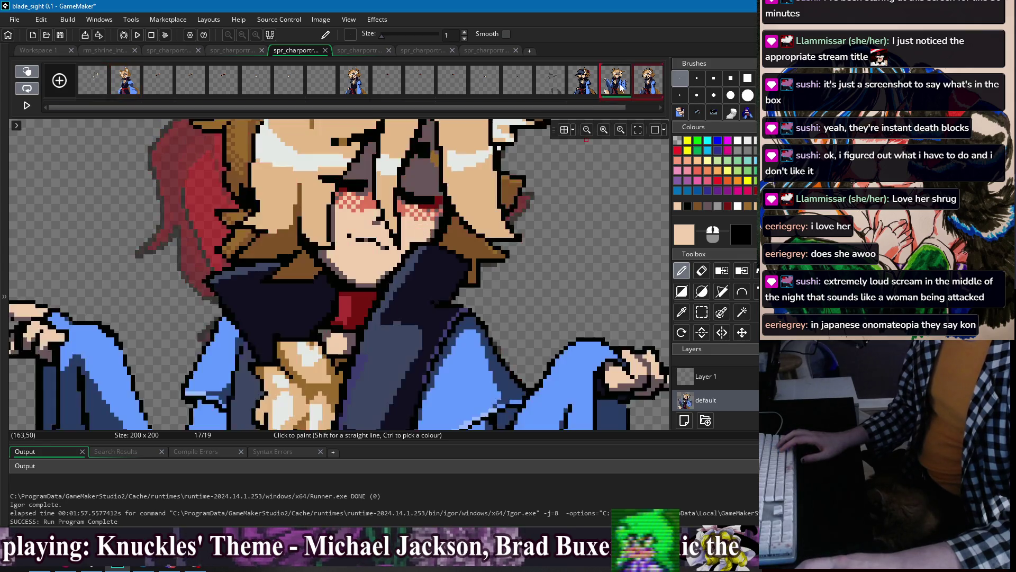
{"action": "left_click", "coordinate": [100, 86]}
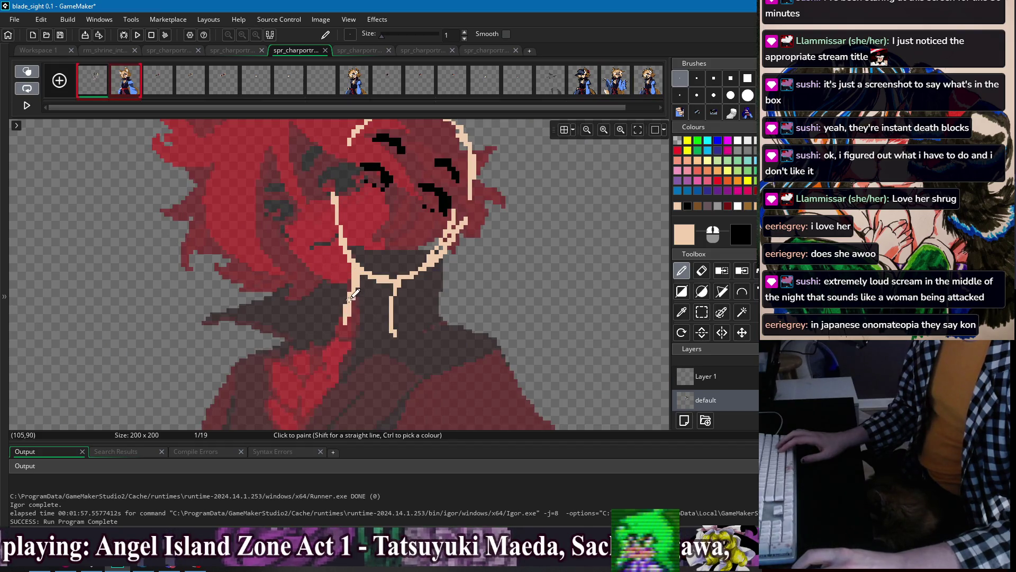
{"action": "scroll", "coordinate": [349, 300], "scroll_direction": "up", "scroll_amount": 5}
{"action": "key", "text": "s"}
{"action": "mouse_move", "coordinate": [317, 165]}
{"action": "left_mouse_down"}
{"action": "mouse_move", "coordinate": [465, 286]}
{"action": "mouse_move", "coordinate": [483, 323]}
{"action": "left_mouse_up"}
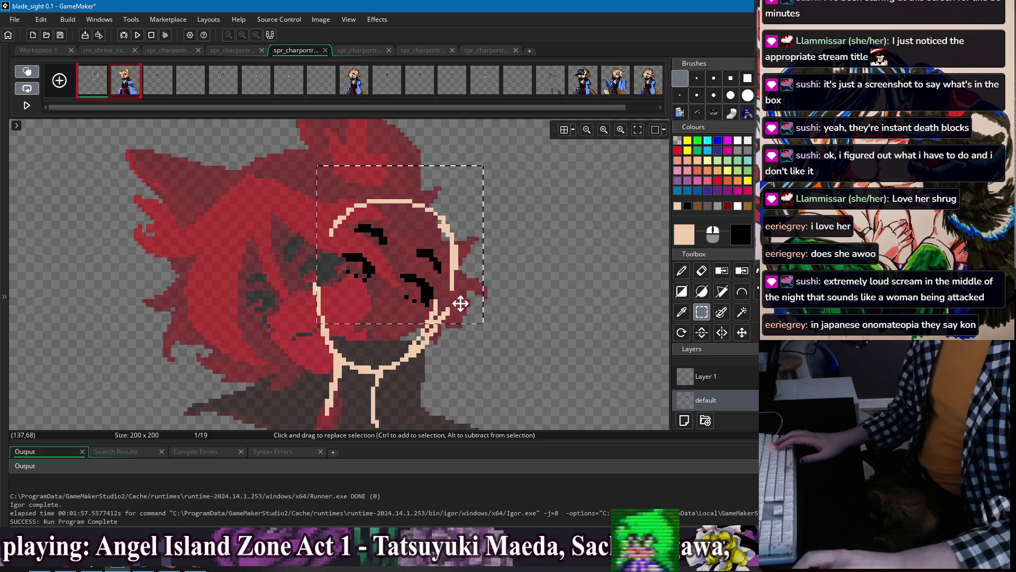
{"action": "scroll", "coordinate": [460, 303], "scroll_direction": "down", "scroll_amount": 3}
{"action": "left_click_drag", "start_coordinate": [325, 284], "coordinate": [479, 383]}
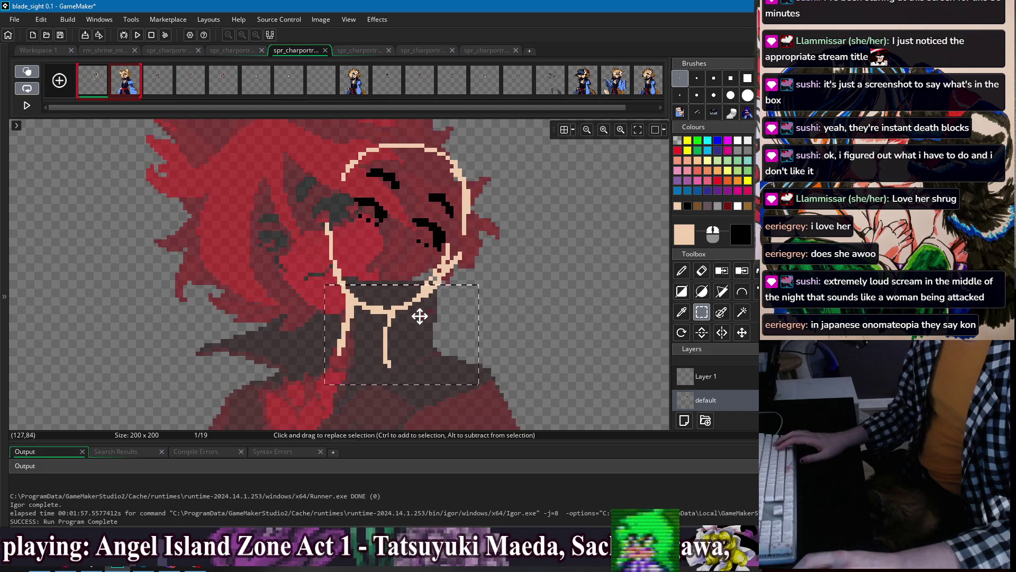
{"action": "left_click", "coordinate": [476, 295]}
{"action": "scroll", "coordinate": [393, 293], "scroll_direction": "down", "scroll_amount": 1}
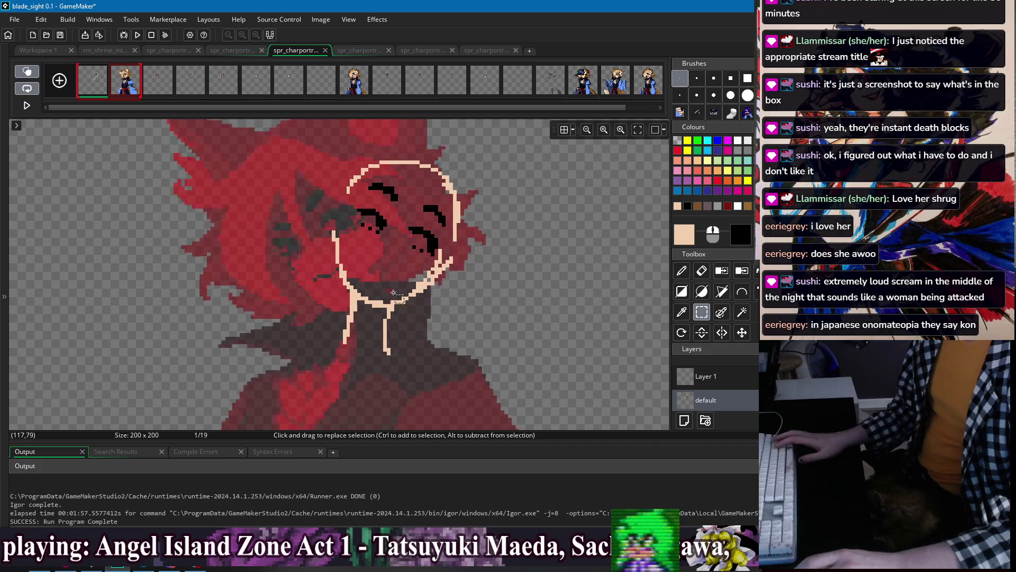
{"action": "scroll", "coordinate": [387, 286], "scroll_direction": "down", "scroll_amount": 2}
{"action": "key", "text": "d"}
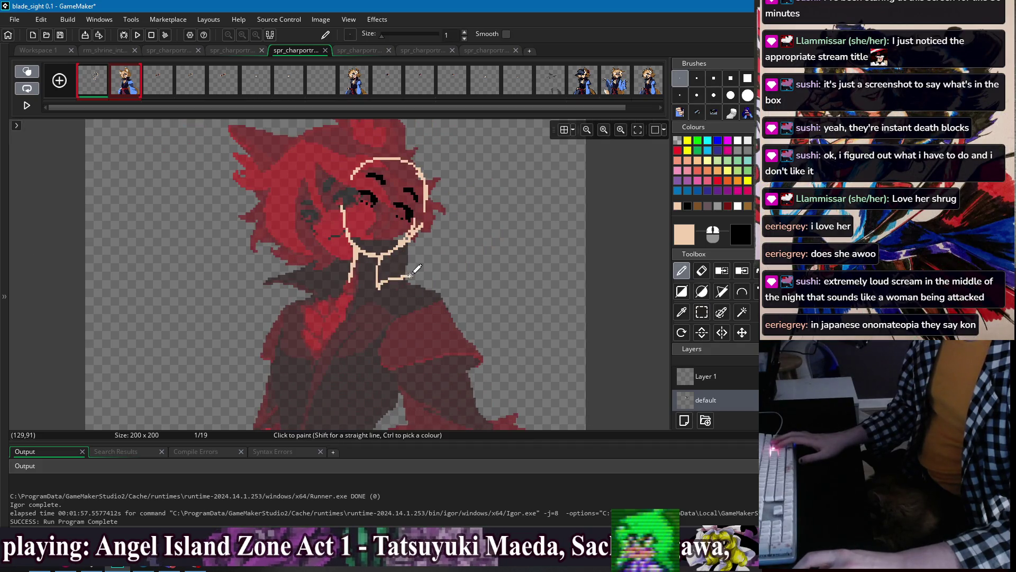
{"action": "key", "text": "Left"}
{"action": "key", "text": "Left"}
{"action": "key", "text": "Left"}
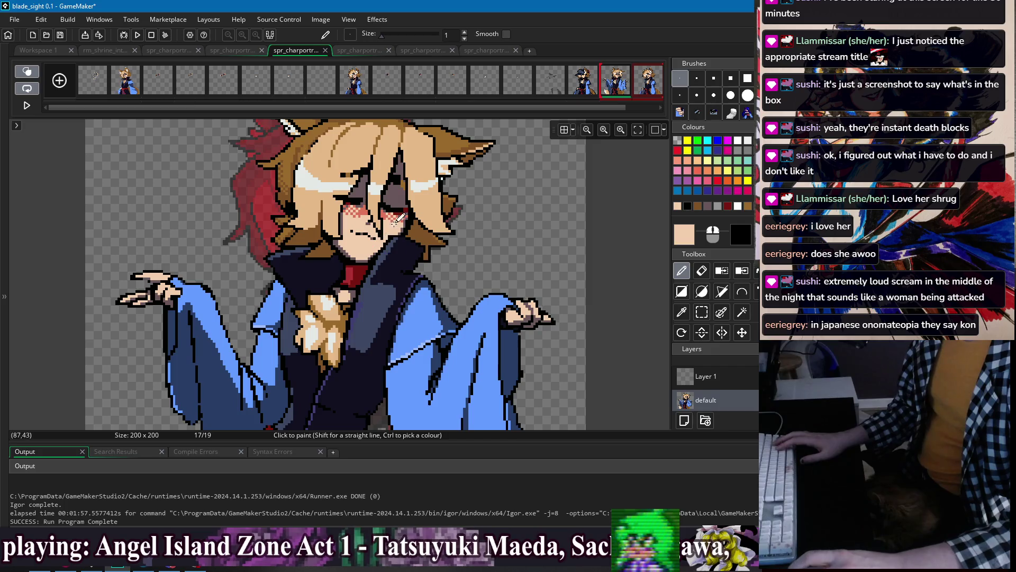
{"action": "left_click", "coordinate": [386, 234], "text": "ctrl"}
- Draw navy collar lines below the face and on the cape, comparing with frame 17
{"action": "left_click", "coordinate": [100, 89]}
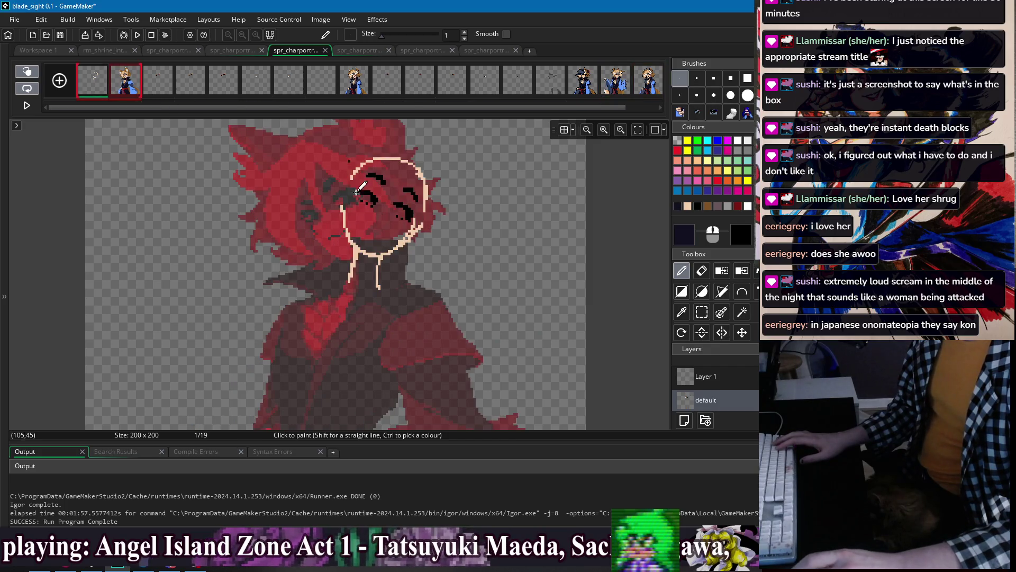
{"action": "left_click_drag", "start_coordinate": [380, 290], "coordinate": [386, 245]}
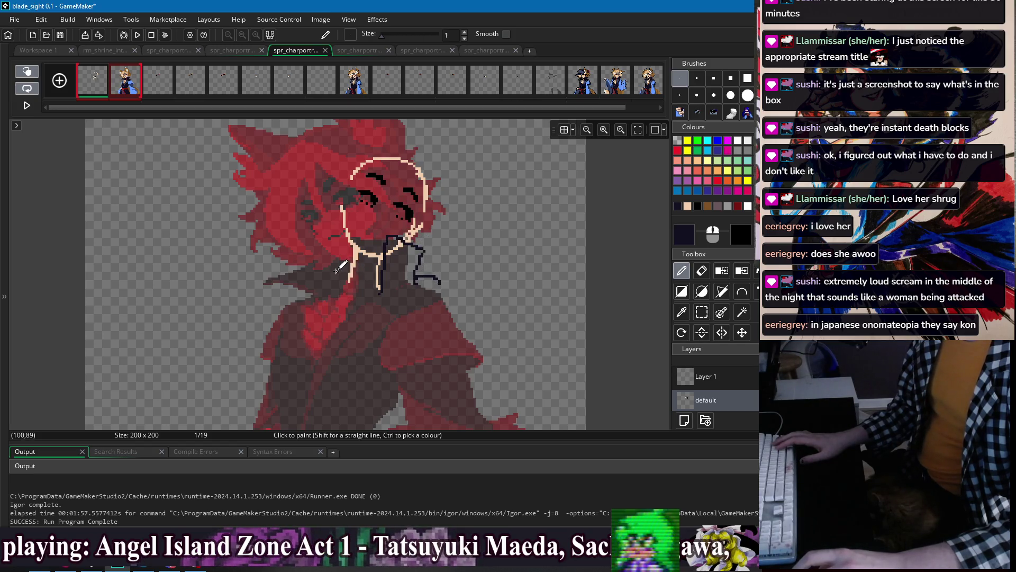
{"action": "left_click_drag", "start_coordinate": [328, 278], "coordinate": [307, 272]}
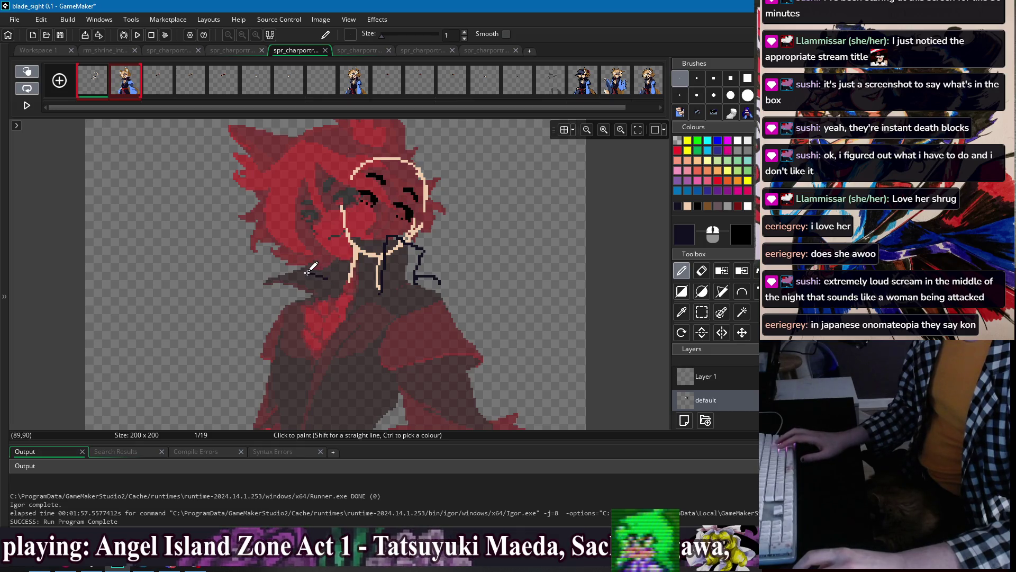
{"action": "left_click", "coordinate": [583, 79]}
{"action": "left_click", "coordinate": [615, 79]}
{"action": "left_click", "coordinate": [583, 79]}
{"action": "left_click", "coordinate": [616, 80]}
{"action": "left_click", "coordinate": [92, 80]}
{"action": "left_click", "coordinate": [125, 80]}
{"action": "left_click", "coordinate": [92, 79]}
- Reshape the collar line down the cape, take frame 2's light blue, and sketch a sleeve stroke
{"action": "mouse_move", "coordinate": [318, 254]}
{"action": "left_mouse_down"}
{"action": "mouse_move", "coordinate": [294, 249]}
{"action": "mouse_move", "coordinate": [288, 300]}
{"action": "left_mouse_up"}
{"action": "left_click_drag", "start_coordinate": [295, 256], "coordinate": [287, 300]}
{"action": "key", "text": "ctrl+z"}
{"action": "left_click_drag", "start_coordinate": [291, 253], "coordinate": [280, 308]}
{"action": "scroll", "coordinate": [327, 279], "scroll_direction": "down", "scroll_amount": 1}
{"action": "left_click_drag", "start_coordinate": [436, 237], "coordinate": [441, 248]}
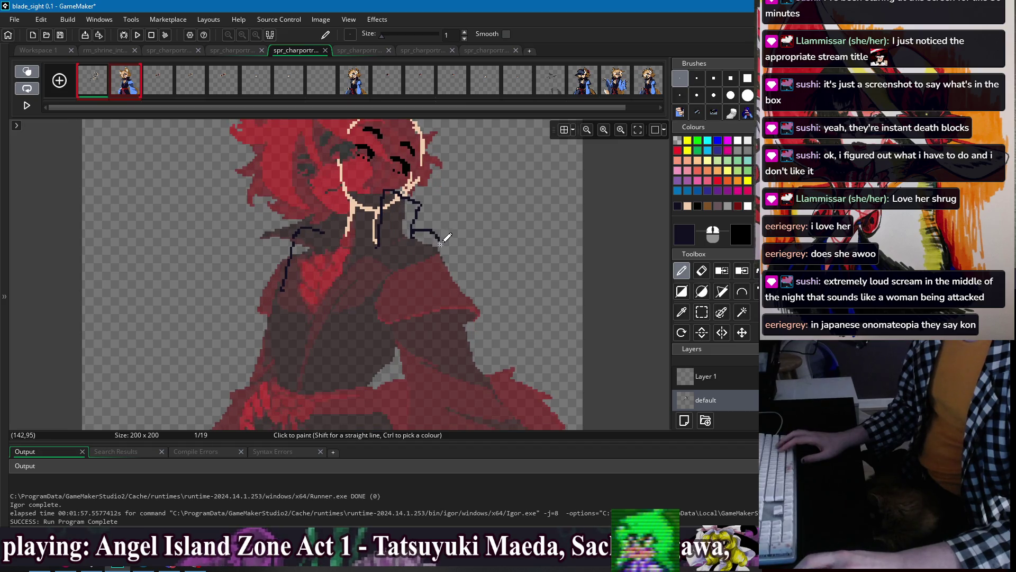
{"action": "scroll", "coordinate": [376, 235], "scroll_direction": "up", "scroll_amount": 3}
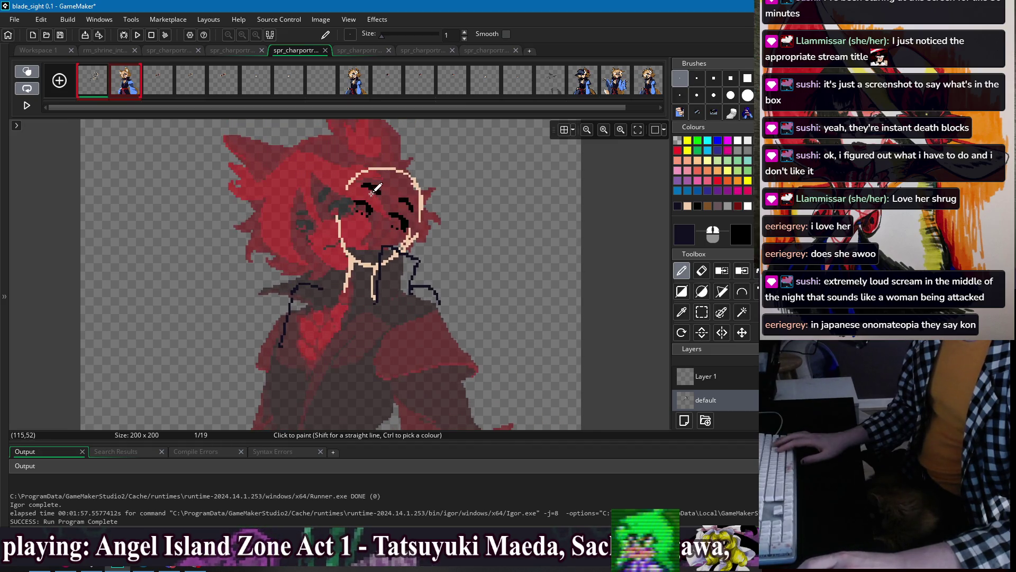
{"action": "scroll", "coordinate": [376, 189], "scroll_direction": "down", "scroll_amount": 3}
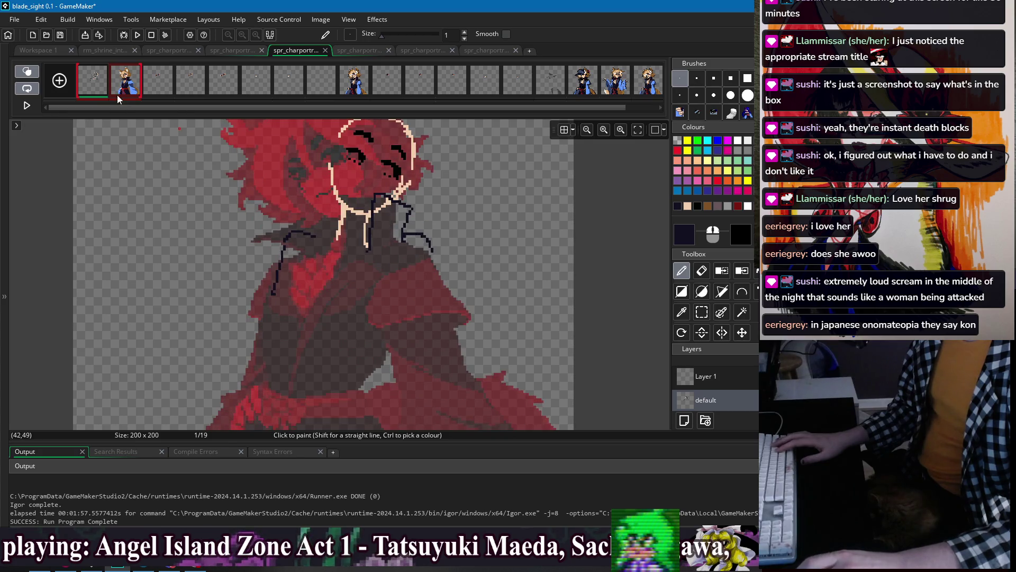
{"action": "left_click", "coordinate": [118, 96]}
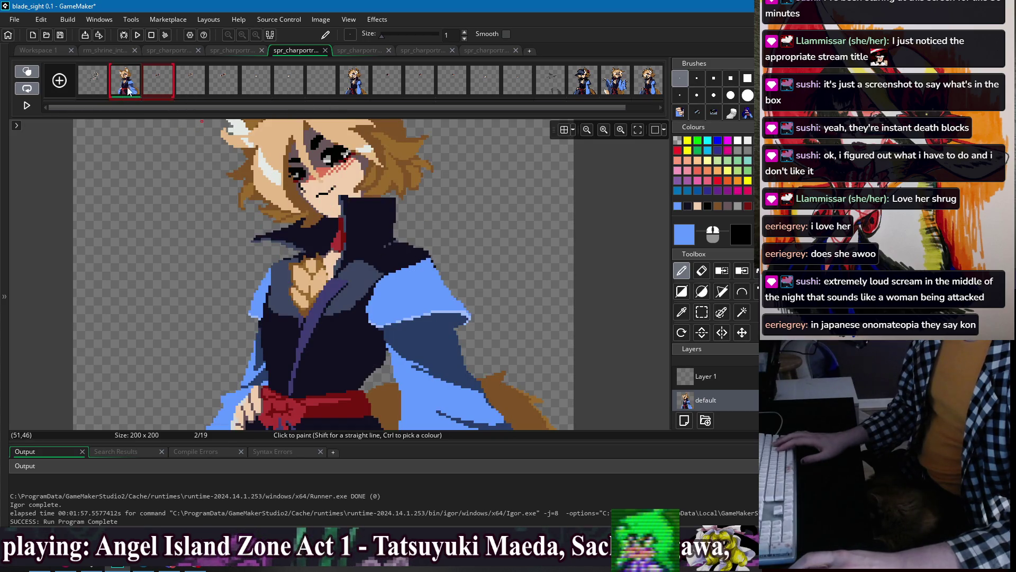
{"action": "left_click", "coordinate": [106, 89]}
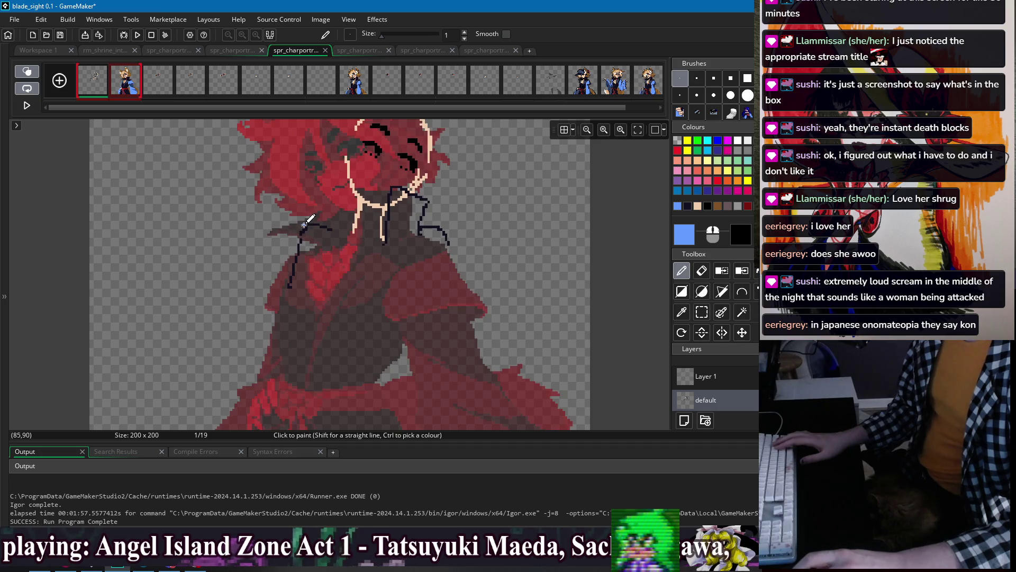
{"action": "left_click_drag", "start_coordinate": [273, 256], "coordinate": [243, 288]}
- Draw a straight light blue V-shaped sleeve line, extended downward
{"action": "left_click", "coordinate": [222, 217]}
{"action": "left_click", "coordinate": [245, 293], "text": "shift"}
{"action": "left_click_drag", "start_coordinate": [246, 295], "coordinate": [245, 306]}
- Sketch the left sleeve's outer edge, redoing the attempts with undo
{"action": "left_click_drag", "start_coordinate": [201, 229], "coordinate": [208, 281]}
{"action": "key", "text": "ctrl+z"}
{"action": "left_click_drag", "start_coordinate": [204, 233], "coordinate": [220, 340]}
{"action": "key", "text": "ctrl+z"}
{"action": "key", "text": "ctrl+z"}
{"action": "mouse_move", "coordinate": [212, 263]}
{"action": "left_mouse_down"}
{"action": "mouse_move", "coordinate": [215, 340]}
{"action": "mouse_move", "coordinate": [209, 259]}
{"action": "left_mouse_up"}
{"action": "mouse_move", "coordinate": [214, 347]}
{"action": "left_mouse_down"}
{"action": "mouse_move", "coordinate": [225, 365]}
{"action": "mouse_move", "coordinate": [246, 364]}
{"action": "mouse_move", "coordinate": [277, 332]}
{"action": "left_mouse_up"}
{"action": "key", "text": "ctrl+z"}
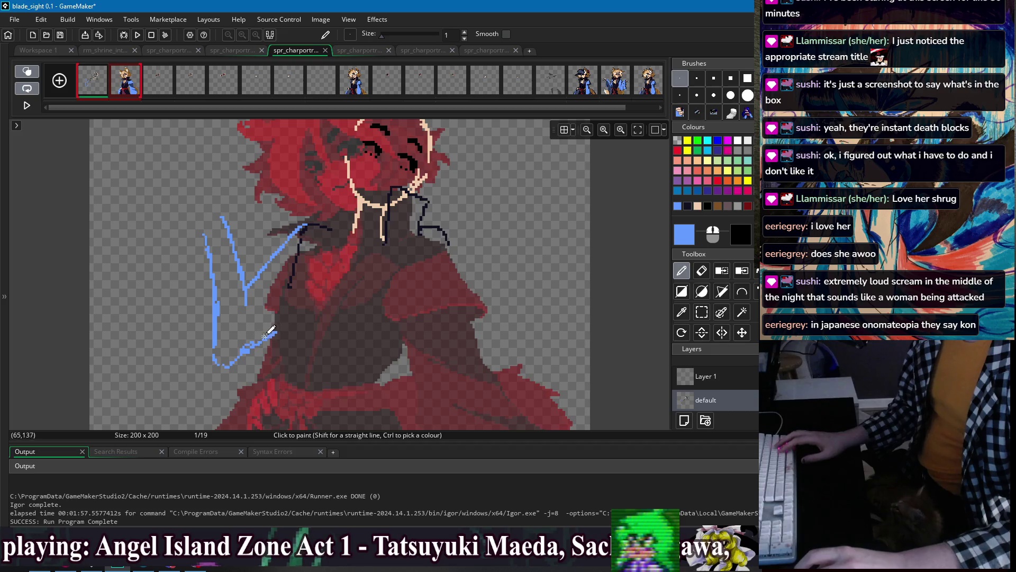
- Draw two blue lines down the right arm, then extend the left sleeve top leftward
{"action": "mouse_move", "coordinate": [446, 241]}
{"action": "left_mouse_down"}
{"action": "mouse_move", "coordinate": [474, 275]}
{"action": "mouse_move", "coordinate": [483, 313]}
{"action": "mouse_move", "coordinate": [507, 231]}
{"action": "left_mouse_up"}
{"action": "key", "text": "ctrl+z"}
{"action": "key", "text": "ctrl+z"}
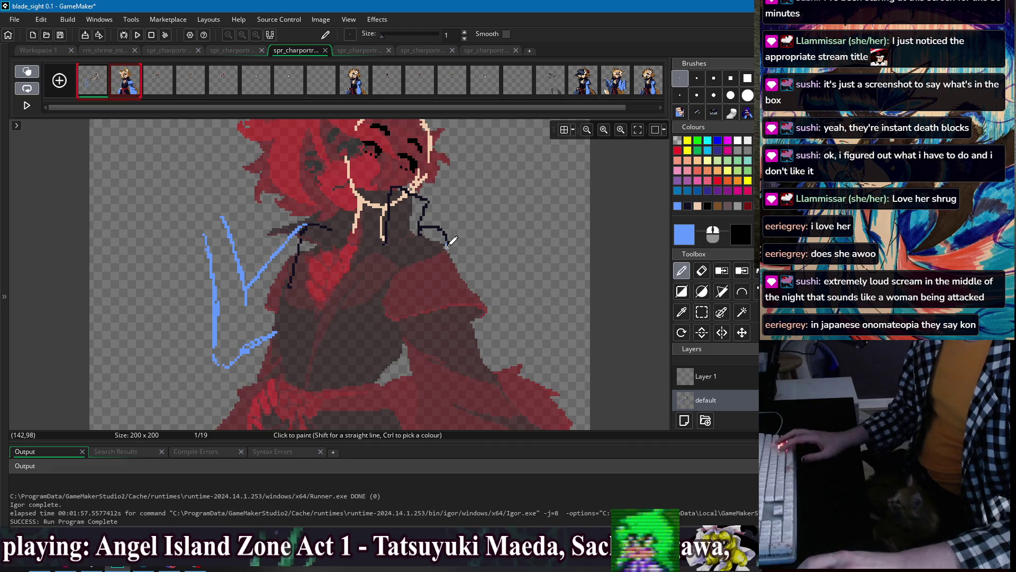
{"action": "left_click_drag", "start_coordinate": [449, 246], "coordinate": [468, 312]}
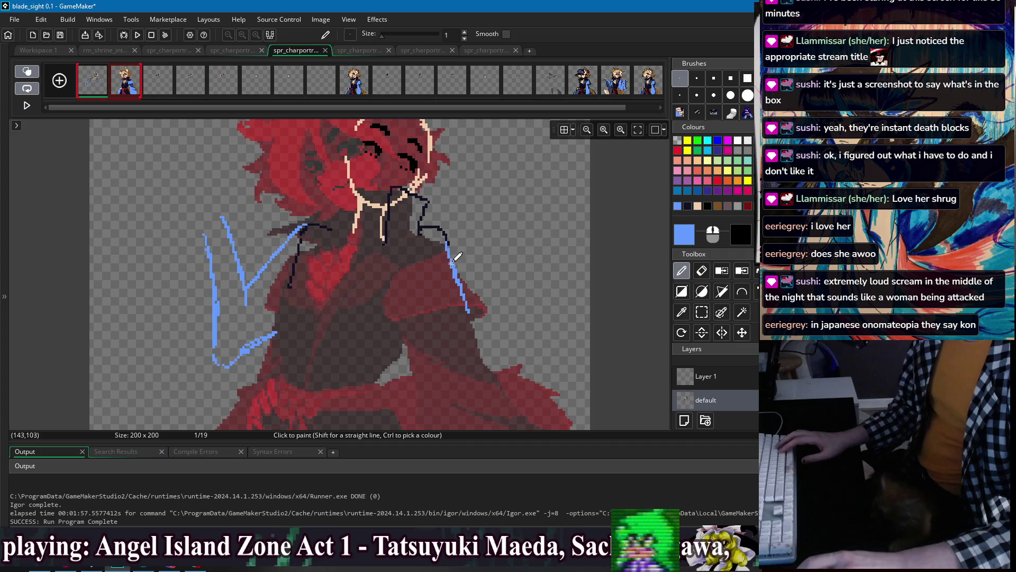
{"action": "left_click_drag", "start_coordinate": [454, 312], "coordinate": [475, 225]}
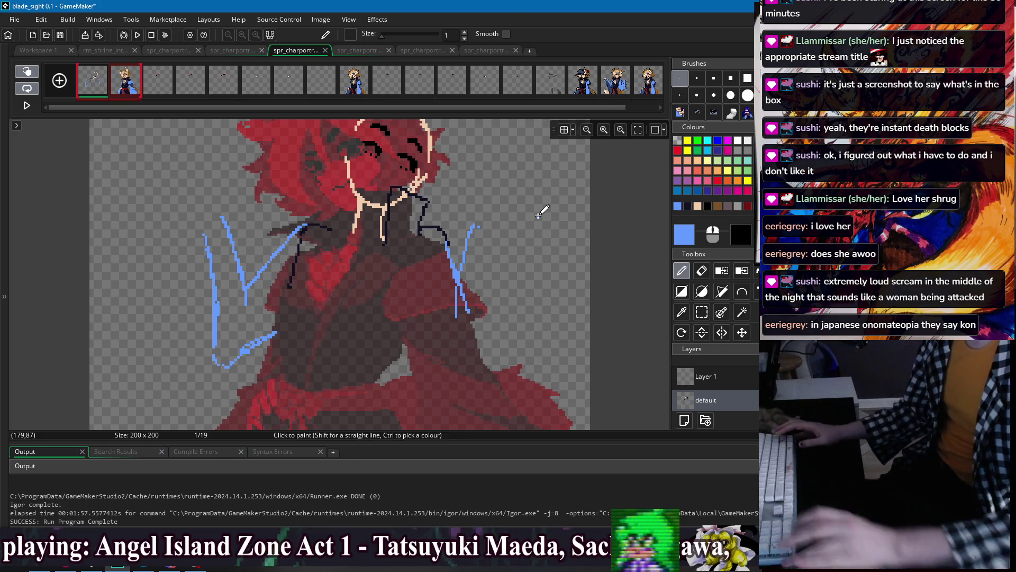
{"action": "left_click_drag", "start_coordinate": [479, 226], "coordinate": [487, 227]}
{"action": "scroll", "coordinate": [433, 212], "scroll_direction": "up", "scroll_amount": 1}
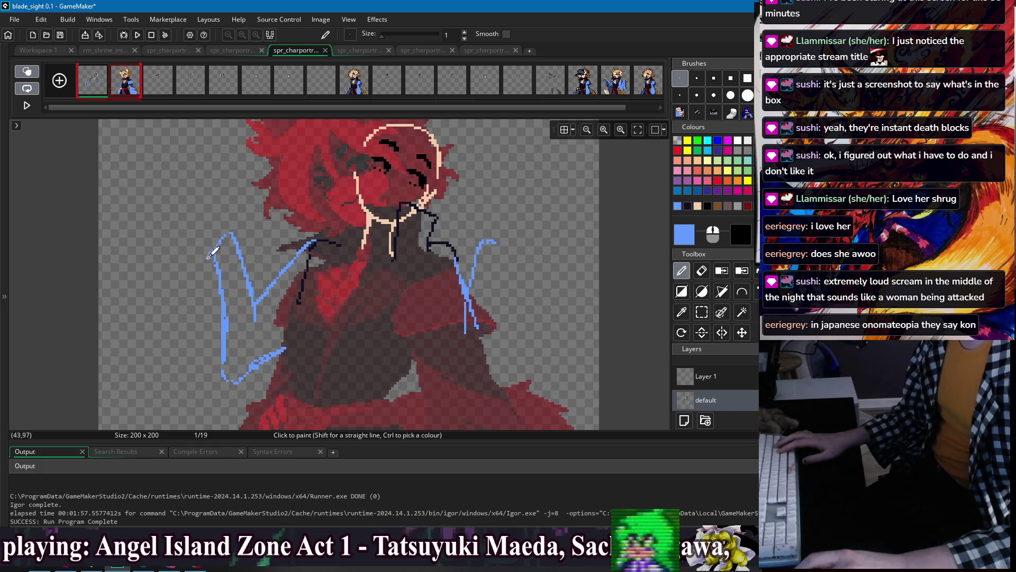
{"action": "left_click_drag", "start_coordinate": [221, 233], "coordinate": [191, 235]}
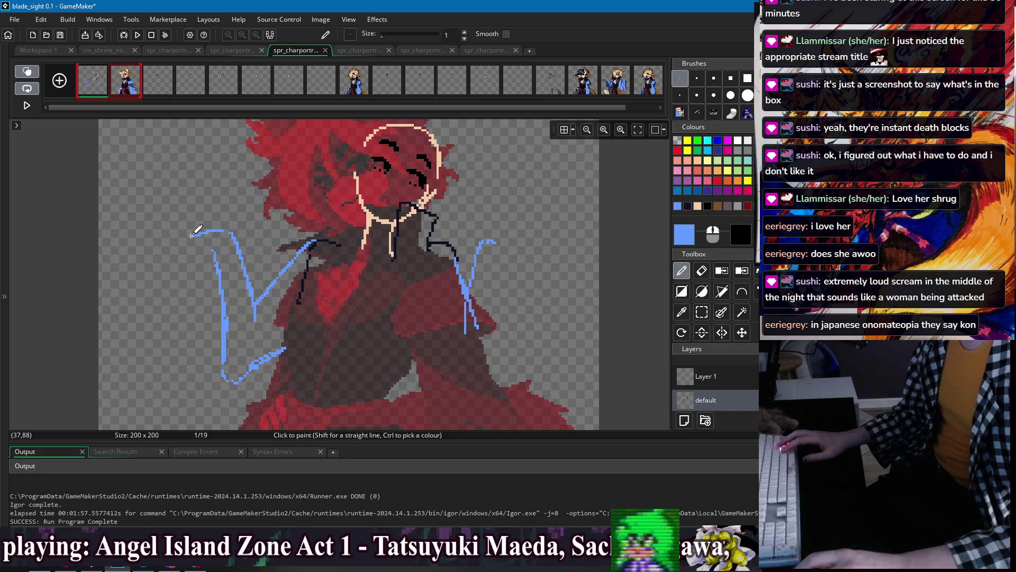
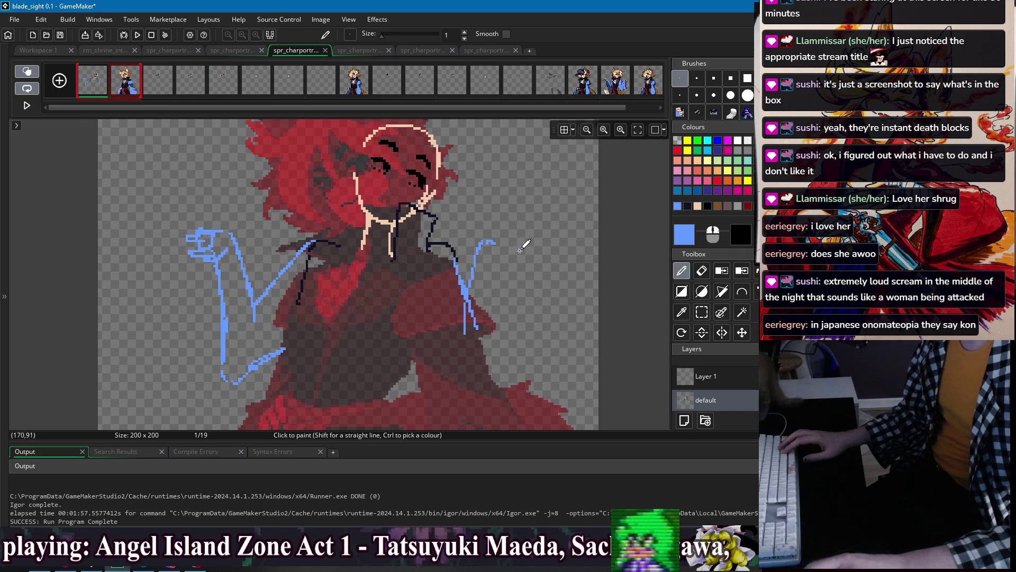
- Extend the light-blue outline of the right sleeve
{"action": "scroll", "coordinate": [526, 243], "scroll_direction": "up", "scroll_amount": 1}
{"action": "mouse_move", "coordinate": [486, 253]}
{"action": "left_mouse_down"}
{"action": "mouse_move", "coordinate": [511, 247]}
{"action": "mouse_move", "coordinate": [511, 278]}
{"action": "mouse_move", "coordinate": [487, 274]}
{"action": "left_mouse_up"}
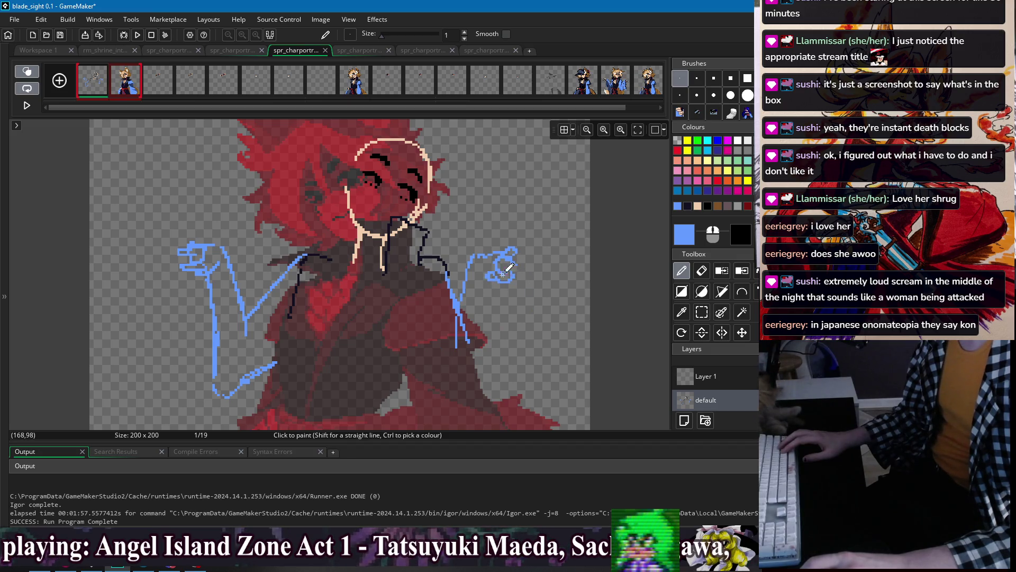
{"action": "scroll", "coordinate": [501, 294], "scroll_direction": "down", "scroll_amount": 3}
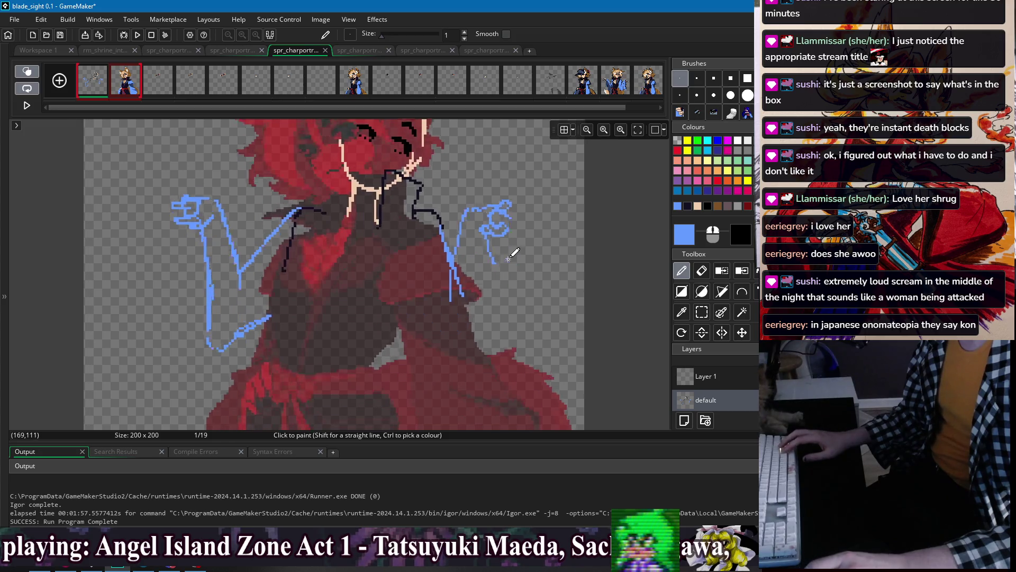
{"action": "left_click_drag", "start_coordinate": [500, 233], "coordinate": [532, 286]}
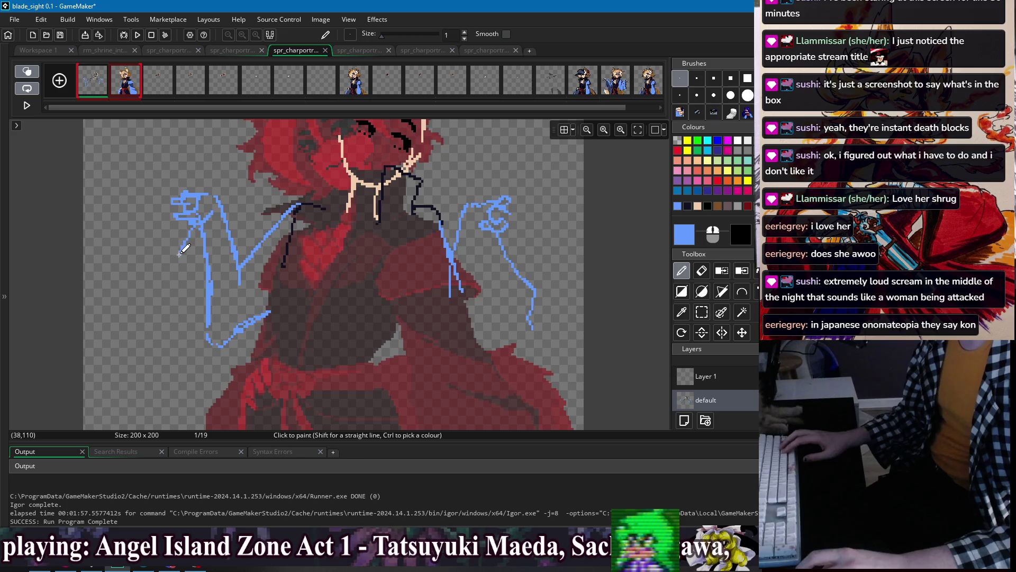
- Draw the blue left sleeve outline from the hand down and across
{"action": "left_click_drag", "start_coordinate": [191, 226], "coordinate": [174, 276]}
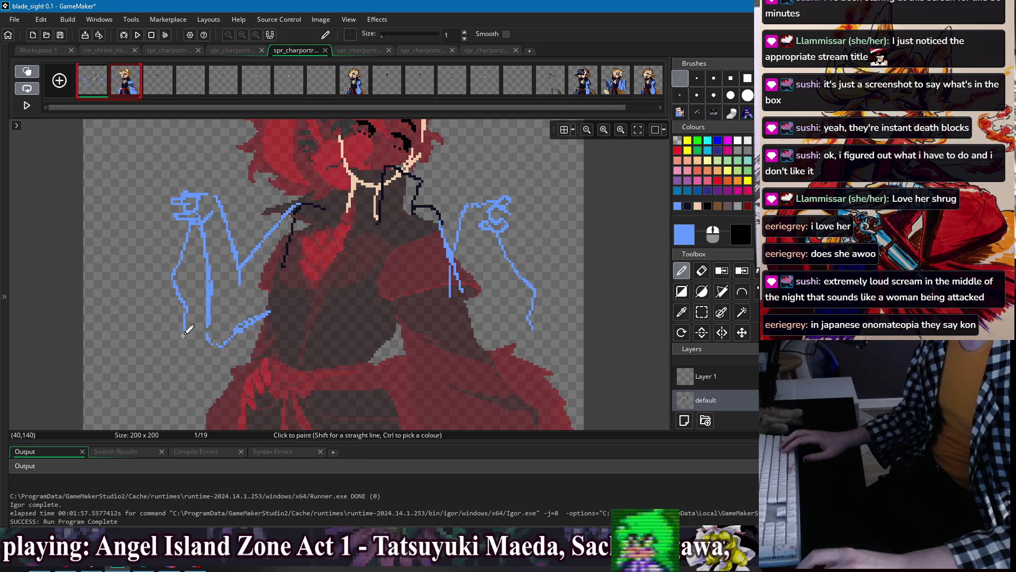
{"action": "mouse_move", "coordinate": [190, 359]}
{"action": "left_mouse_down"}
{"action": "mouse_move", "coordinate": [205, 377]}
{"action": "mouse_move", "coordinate": [242, 360]}
{"action": "left_mouse_up"}
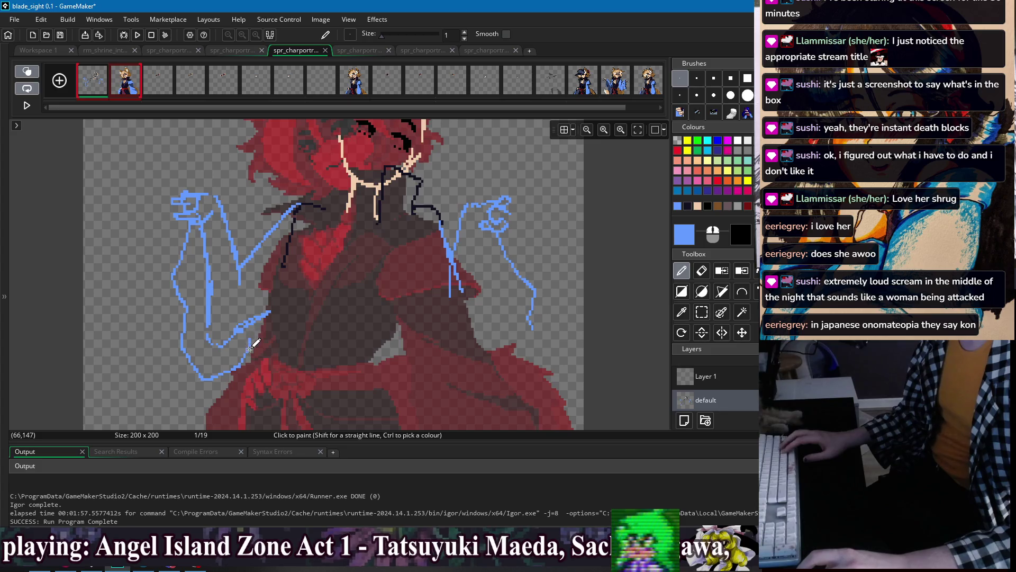
{"action": "left_click_drag", "start_coordinate": [270, 244], "coordinate": [238, 266]}
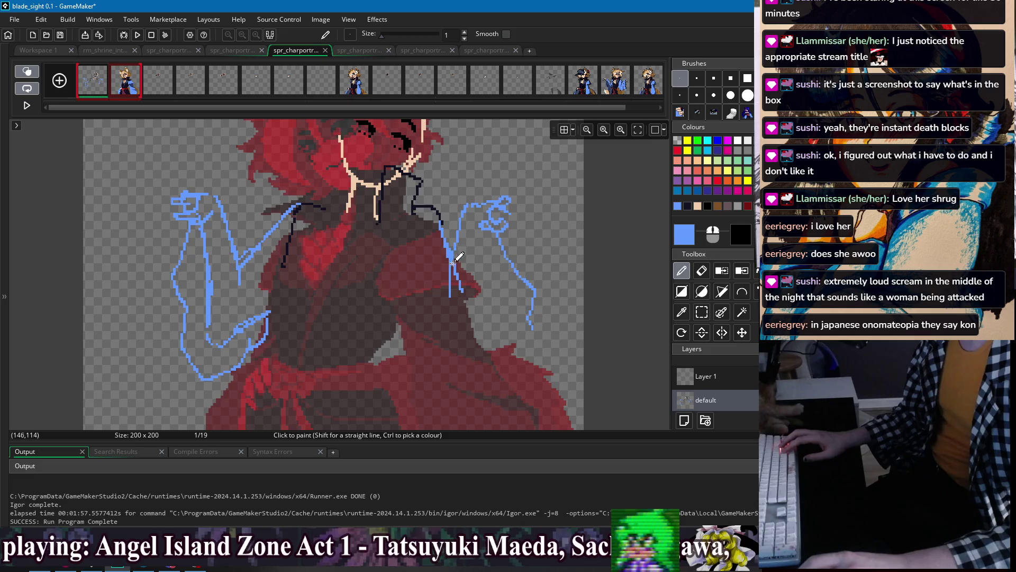
- Outline the right sleeve beside the chest in blue and undo the stray hem stroke
{"action": "left_click_drag", "start_coordinate": [414, 224], "coordinate": [397, 274]}
{"action": "mouse_move", "coordinate": [408, 309]}
{"action": "left_mouse_down"}
{"action": "mouse_move", "coordinate": [419, 356]}
{"action": "mouse_move", "coordinate": [476, 389]}
{"action": "mouse_move", "coordinate": [454, 394]}
{"action": "mouse_move", "coordinate": [500, 391]}
{"action": "left_mouse_up"}
{"action": "key", "text": "ctrl+z"}
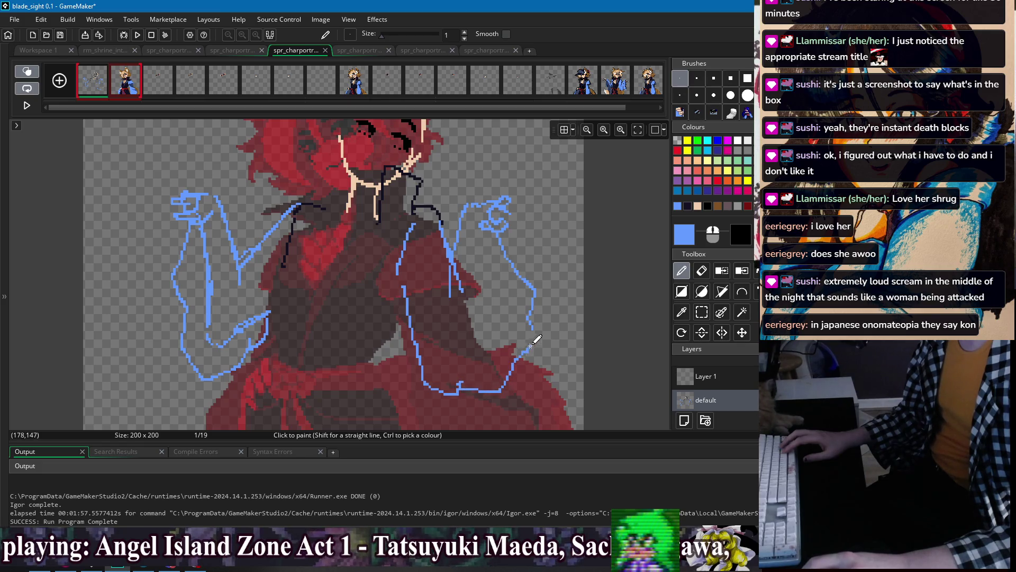
{"action": "scroll", "coordinate": [492, 231], "scroll_direction": "down", "scroll_amount": 1}
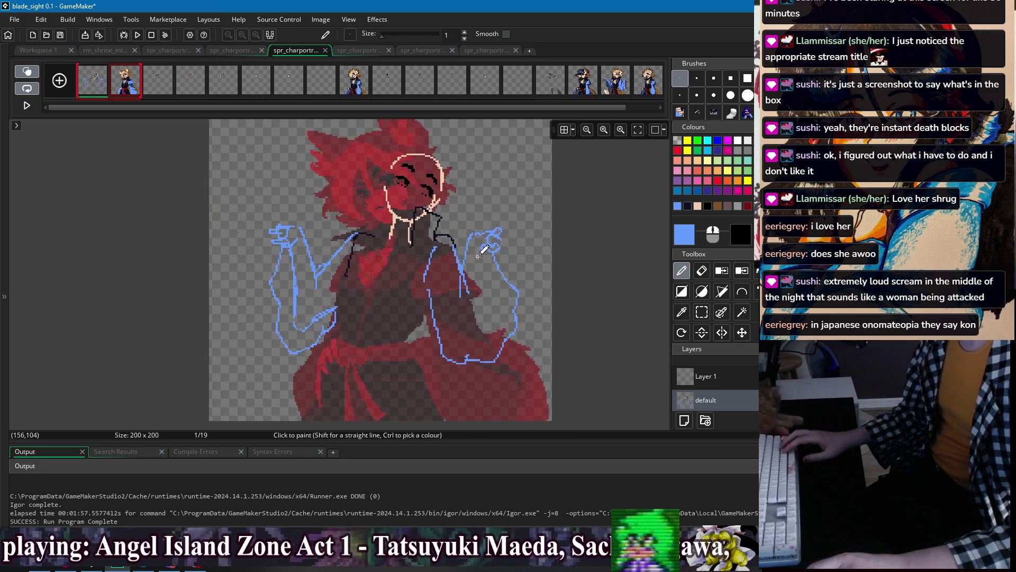
- Switch to the dark navy outline colour and draw a collar line down the torso
{"action": "scroll", "coordinate": [354, 242], "scroll_direction": "up", "scroll_amount": 1}
{"action": "left_click", "coordinate": [352, 247], "text": "ctrl"}
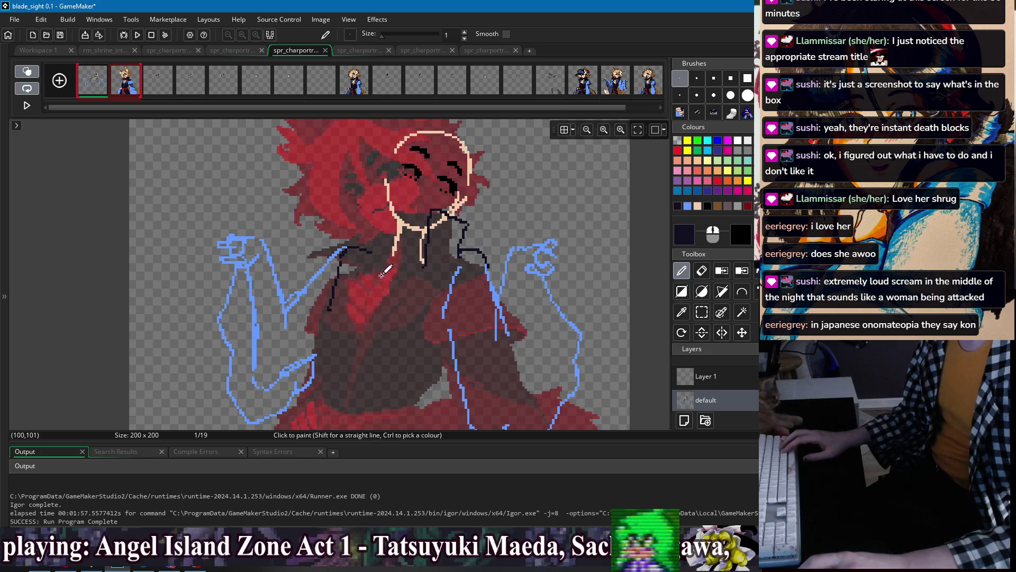
{"action": "scroll", "coordinate": [344, 250], "scroll_direction": "down", "scroll_amount": 1}
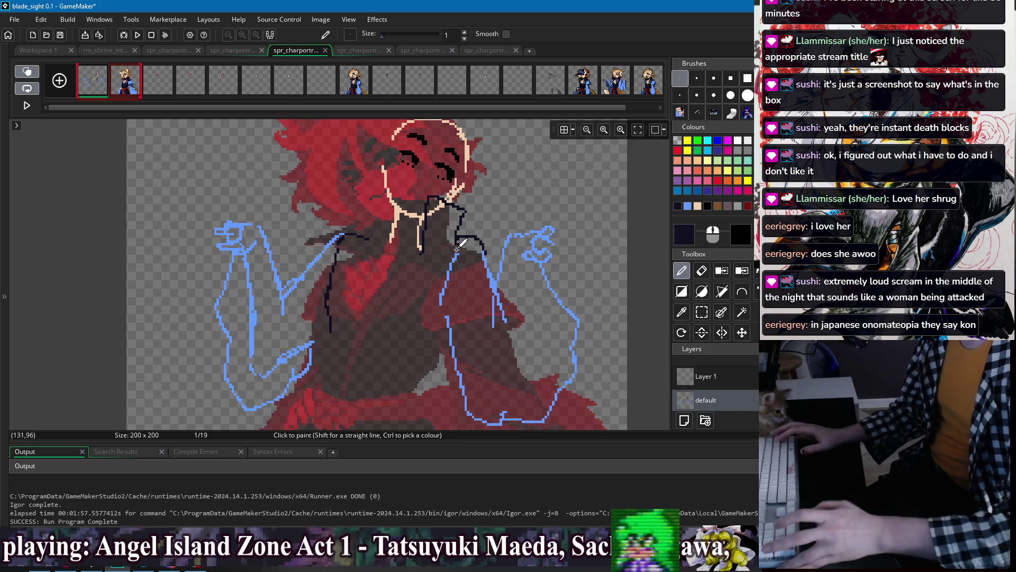
{"action": "scroll", "coordinate": [416, 219], "scroll_direction": "down", "scroll_amount": 1}
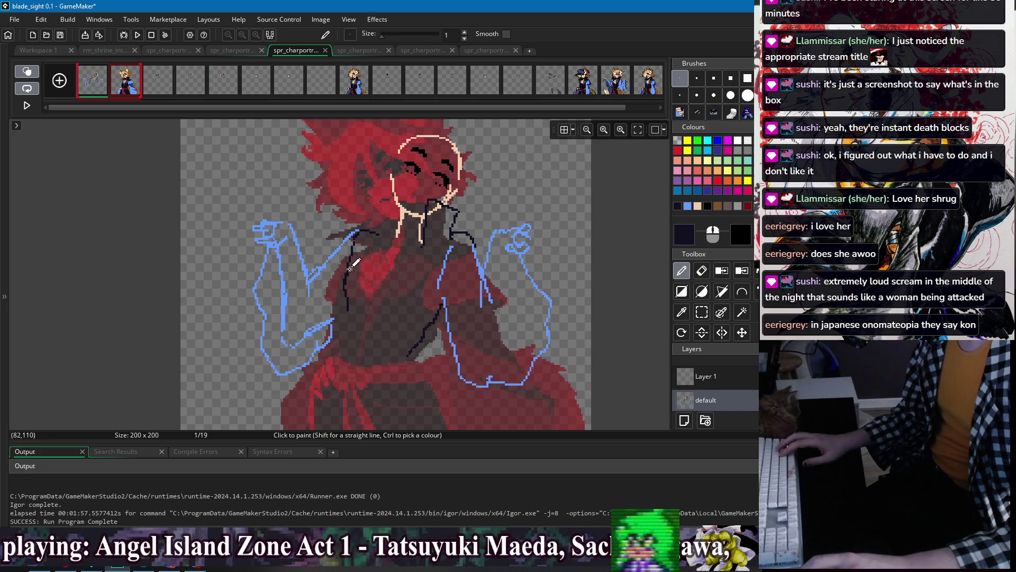
{"action": "left_click_drag", "start_coordinate": [345, 332], "coordinate": [350, 347]}
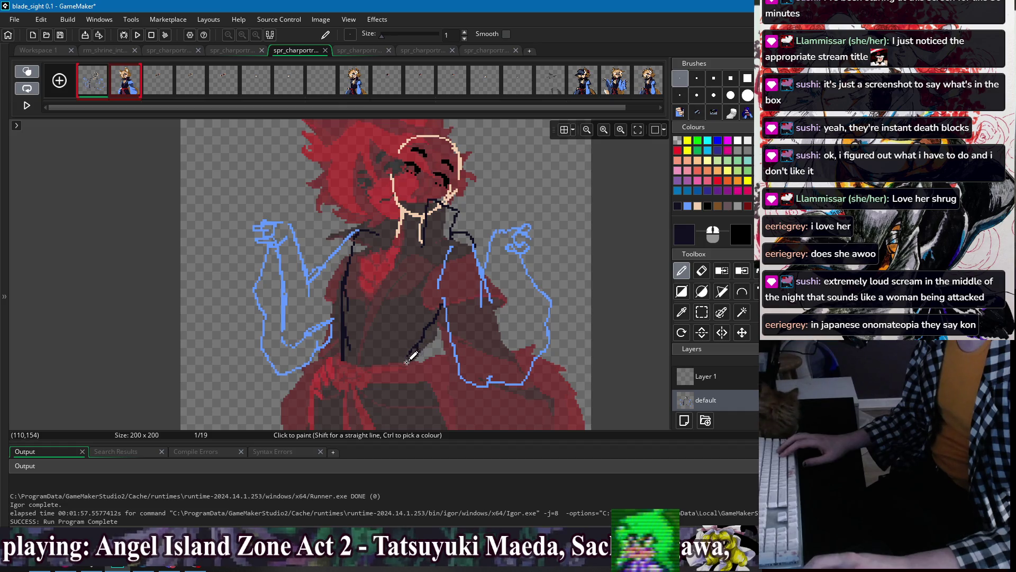
{"action": "scroll", "coordinate": [386, 286], "scroll_direction": "down", "scroll_amount": 1}
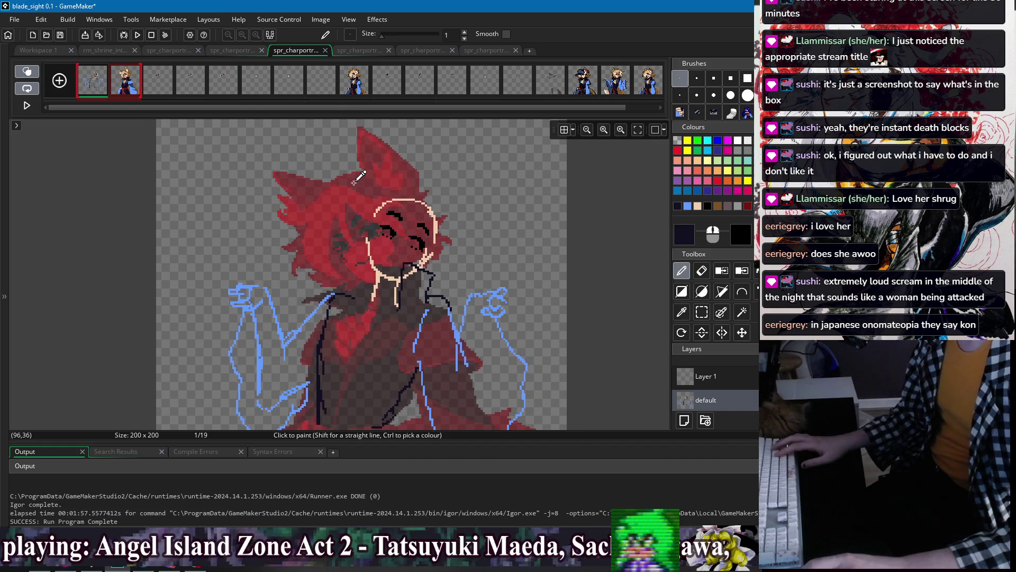
{"action": "scroll", "coordinate": [369, 209], "scroll_direction": "down", "scroll_amount": 1}
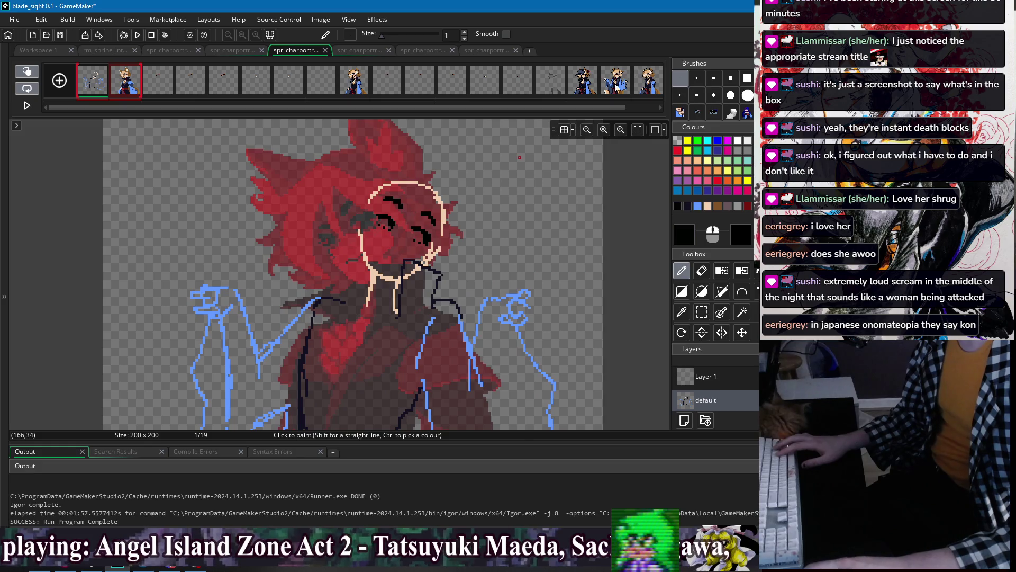
- Preview the finished art on frame 17, then return to the red sketch on frame 1
{"action": "key", "text": "Left"}
{"action": "key", "text": "Left"}
{"action": "key", "text": "Left"}
{"action": "key", "text": "s"}
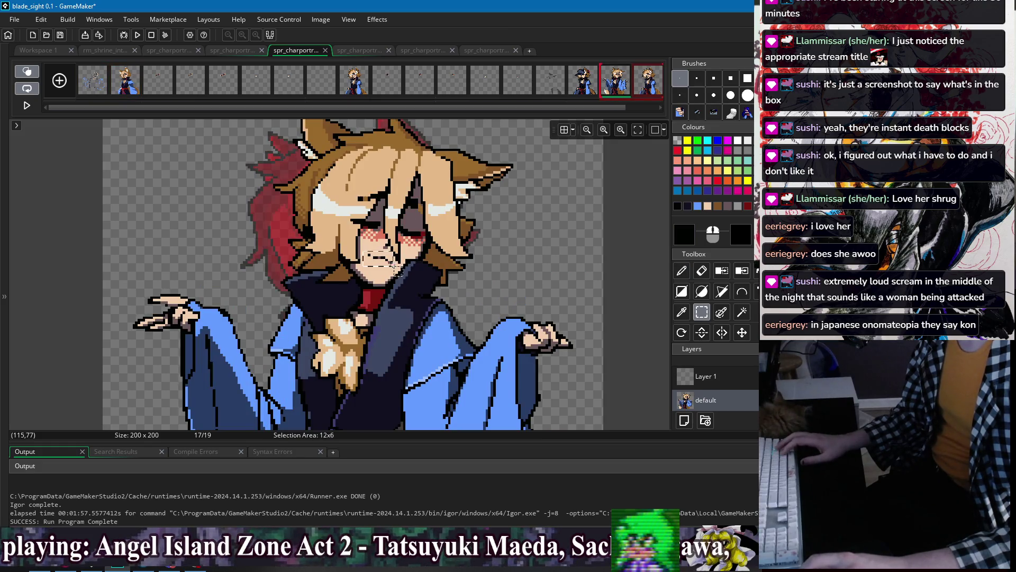
{"action": "key", "text": "d"}
{"action": "key", "text": "Right"}
{"action": "key", "text": "Right"}
{"action": "key", "text": "Right"}
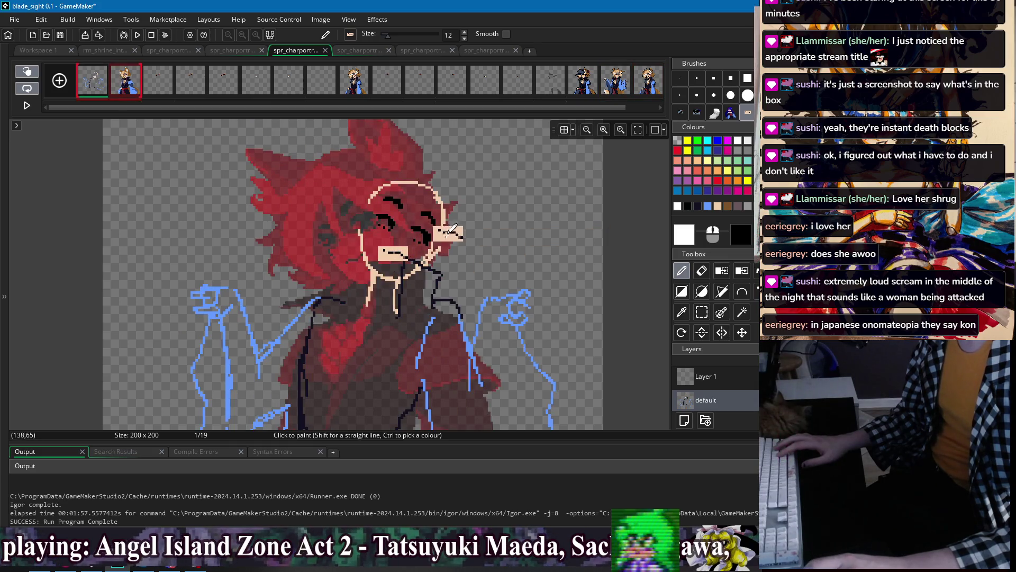
{"action": "scroll", "coordinate": [357, 260], "scroll_direction": "up", "scroll_amount": 2}
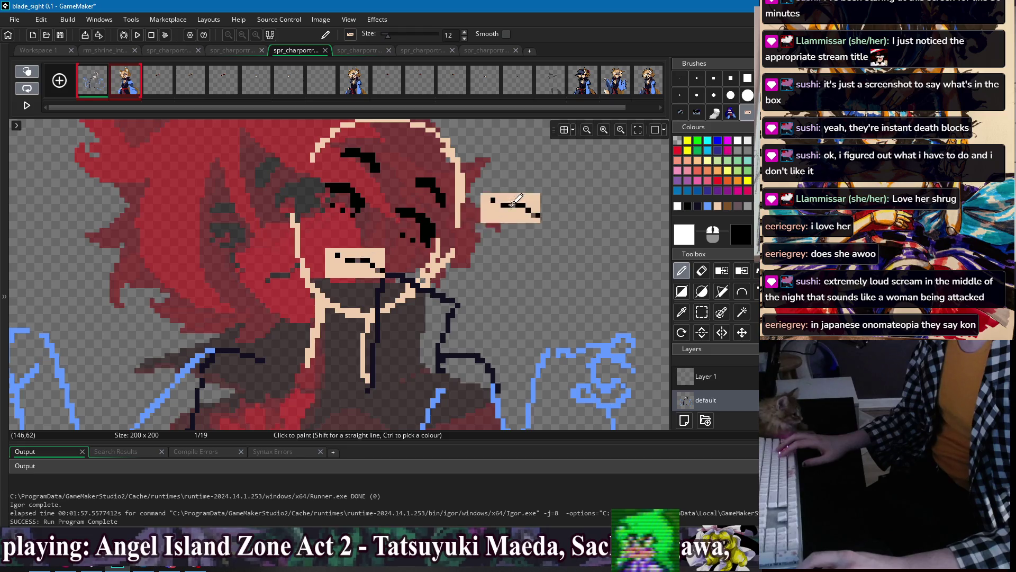
- Set a 1-pixel brush, pick the dark navy colour, and add a dark pixel by the eyebrow
{"action": "left_click", "coordinate": [680, 78]}
{"action": "left_click", "coordinate": [383, 277], "text": "ctrl"}
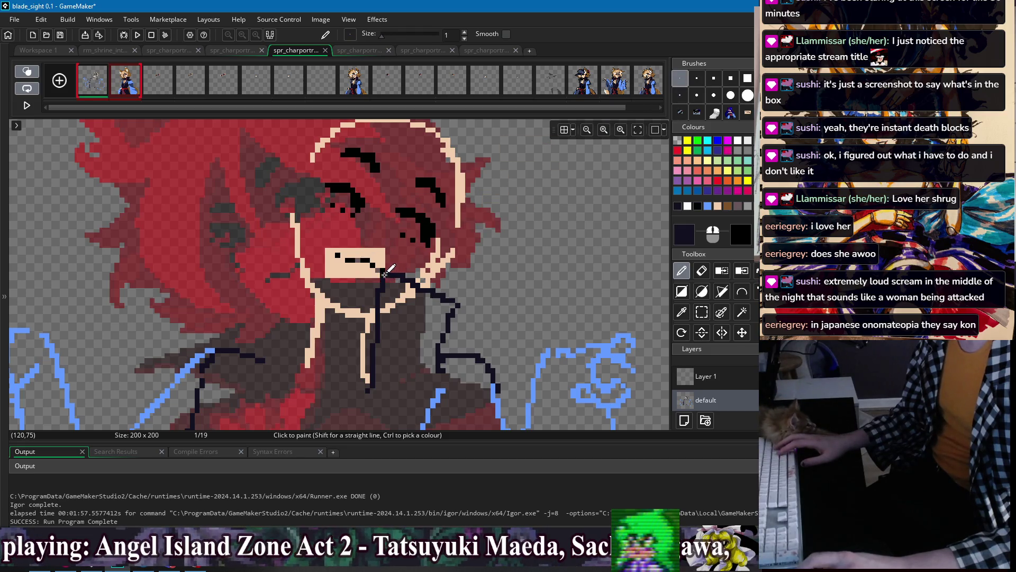
{"action": "scroll", "coordinate": [513, 212], "scroll_direction": "down", "scroll_amount": 1}
{"action": "scroll", "coordinate": [513, 211], "scroll_direction": "up", "scroll_amount": 1}
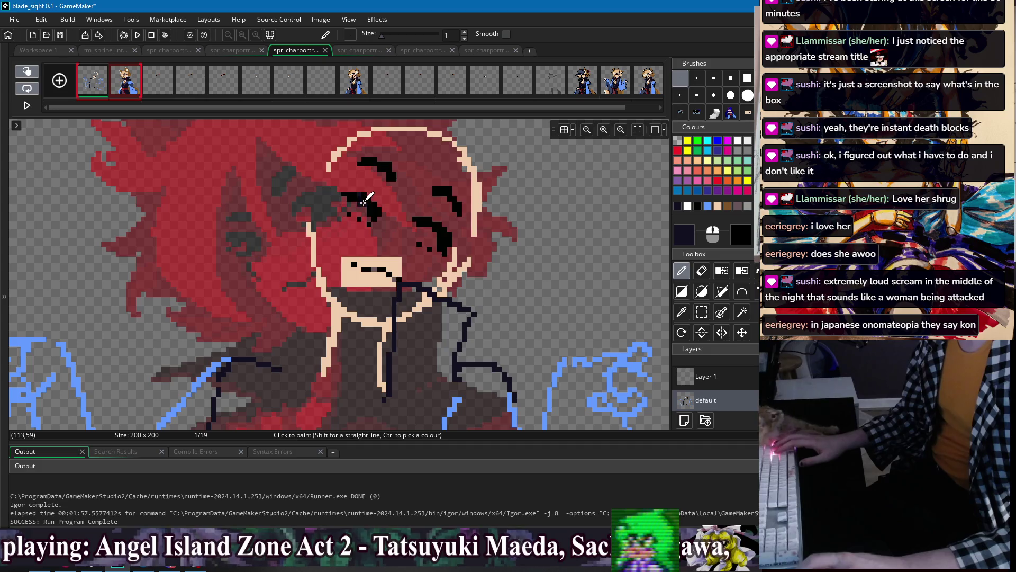
{"action": "key", "text": "e"}
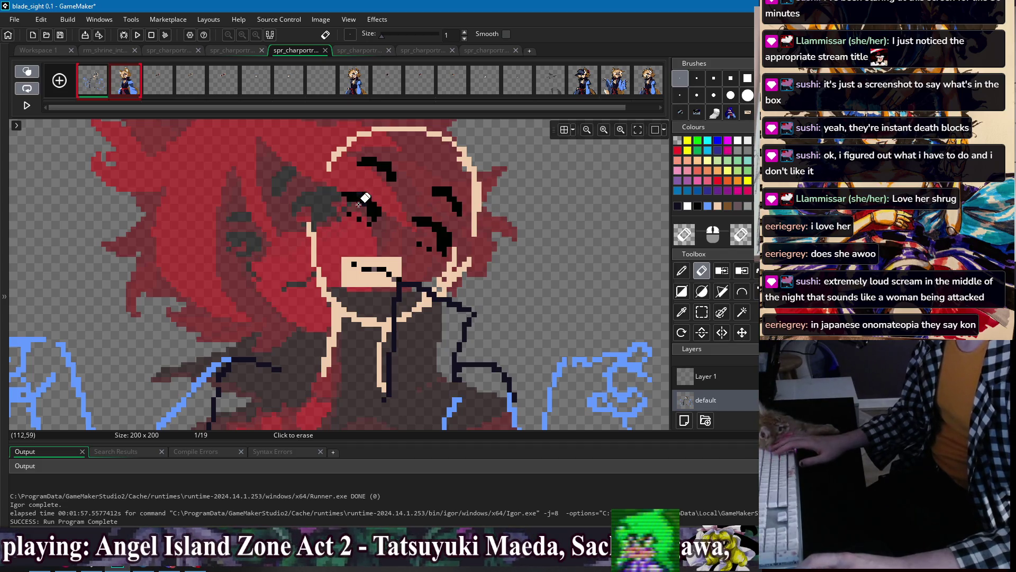
{"action": "key", "text": "d"}
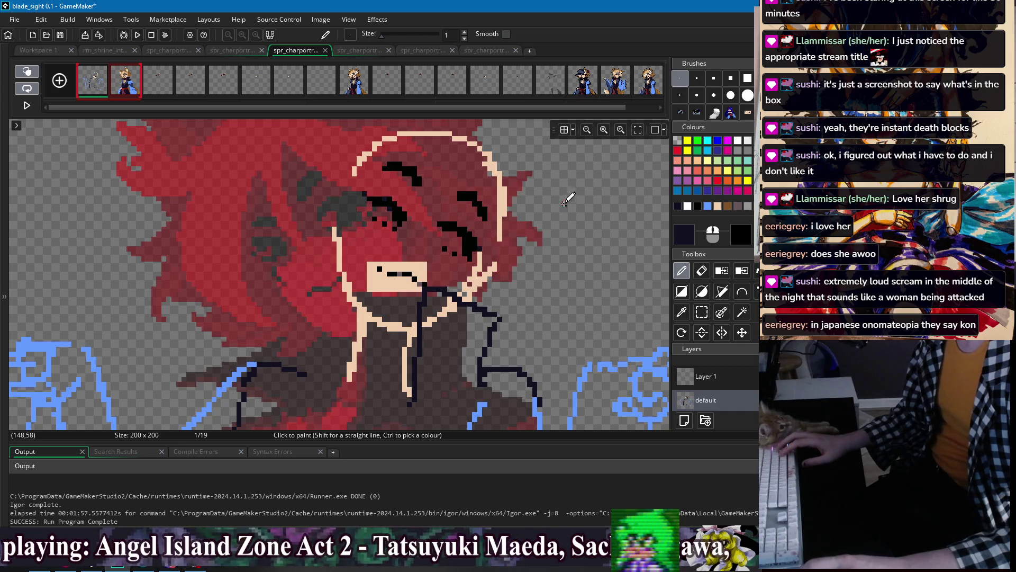
{"action": "scroll", "coordinate": [568, 199], "scroll_direction": "up", "scroll_amount": 1}
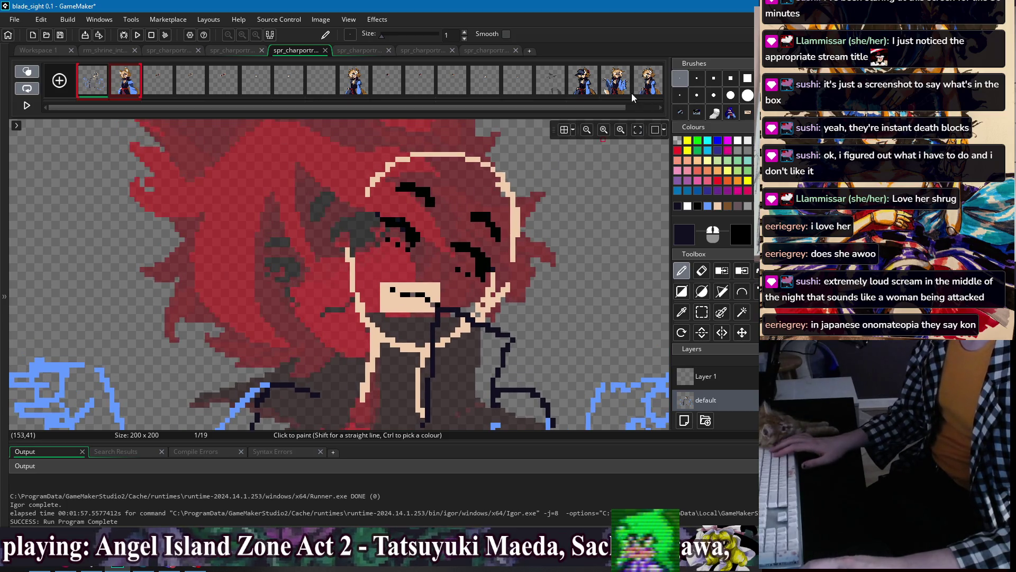
{"action": "left_click", "coordinate": [363, 178]}
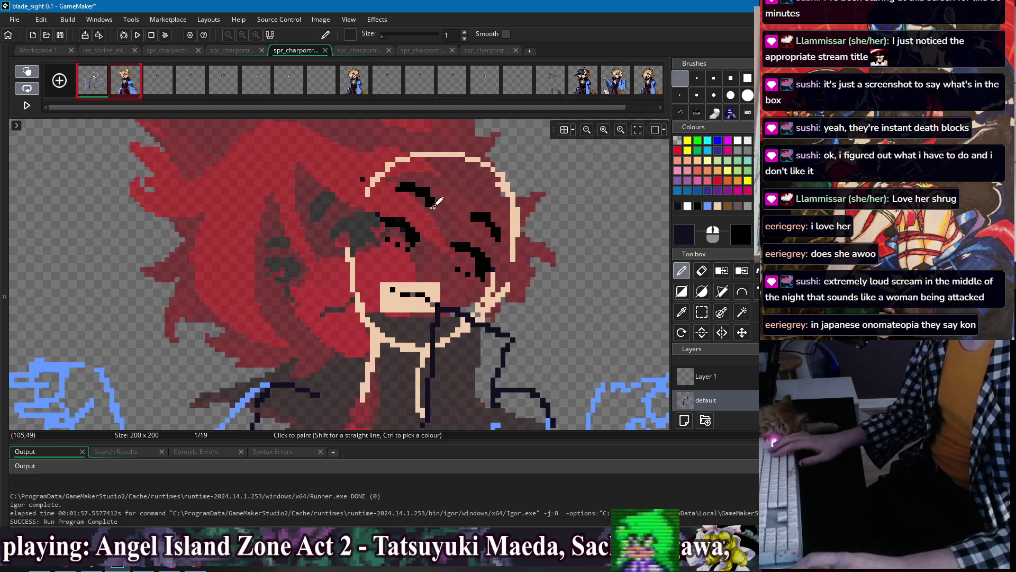
- Undo the stray eyebrow pixel and rework the brow with eraser and pencil
{"action": "key", "text": "ctrl+z"}
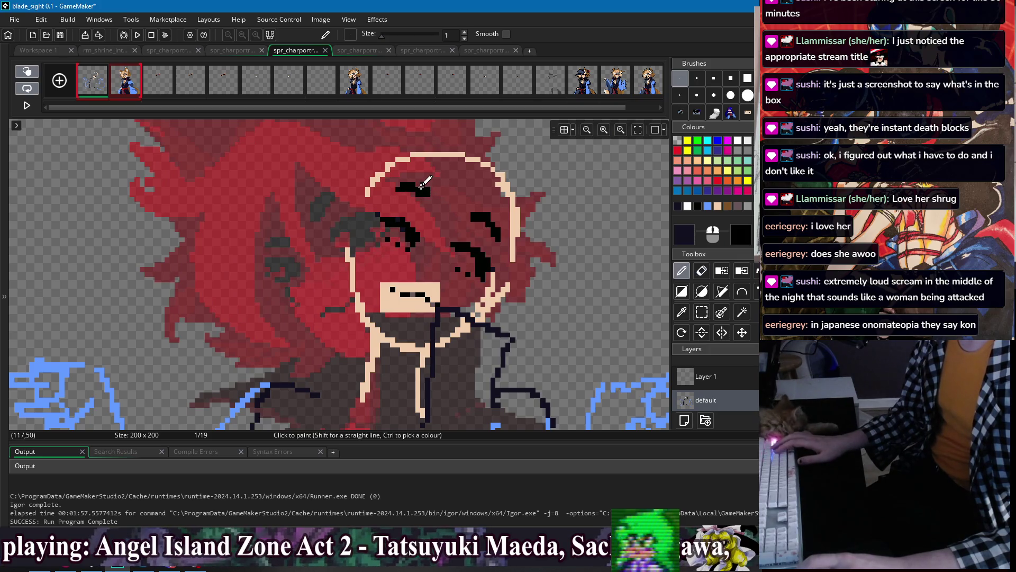
{"action": "key", "text": "e"}
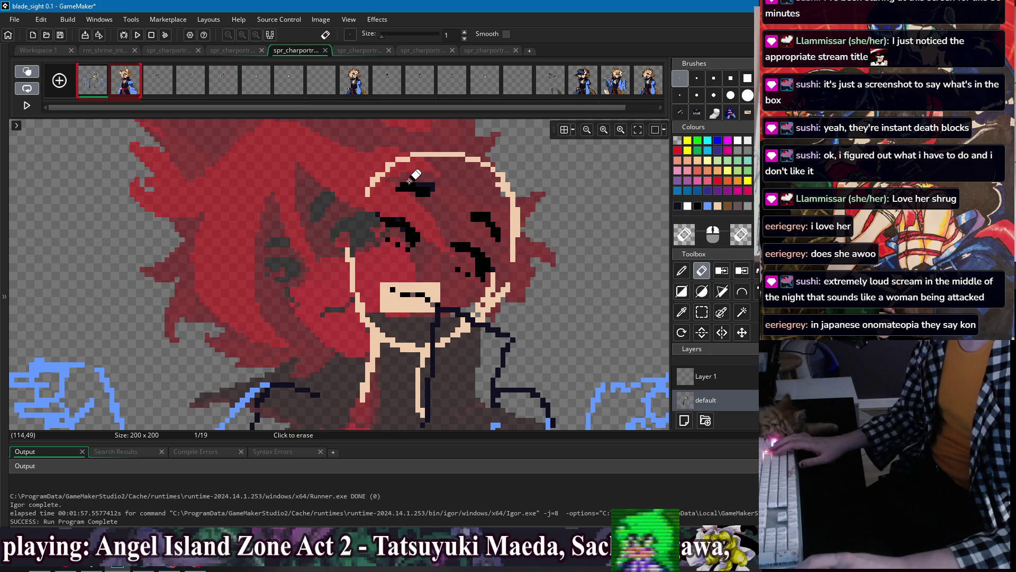
{"action": "key", "text": "p"}
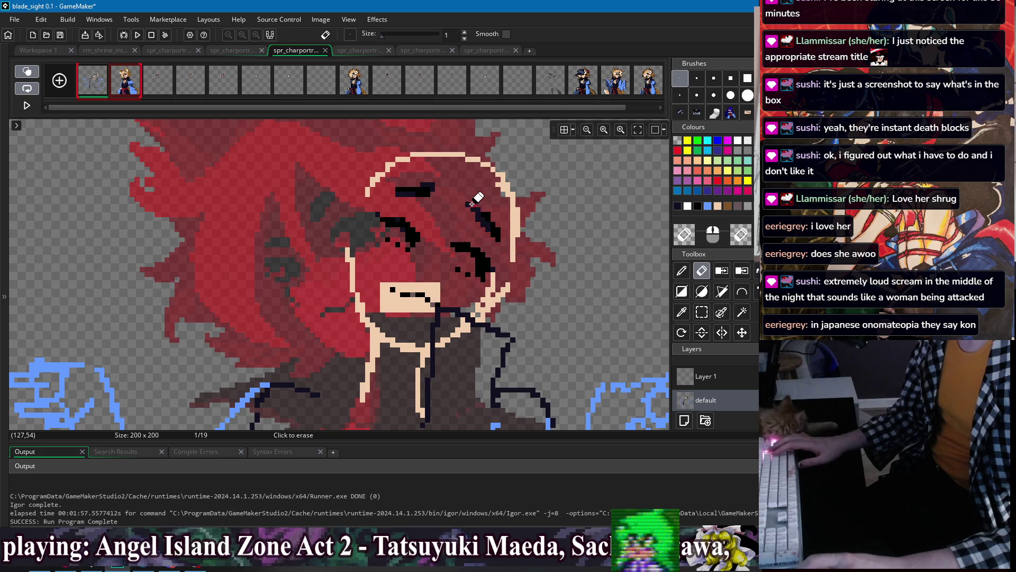
{"action": "key", "text": "e"}
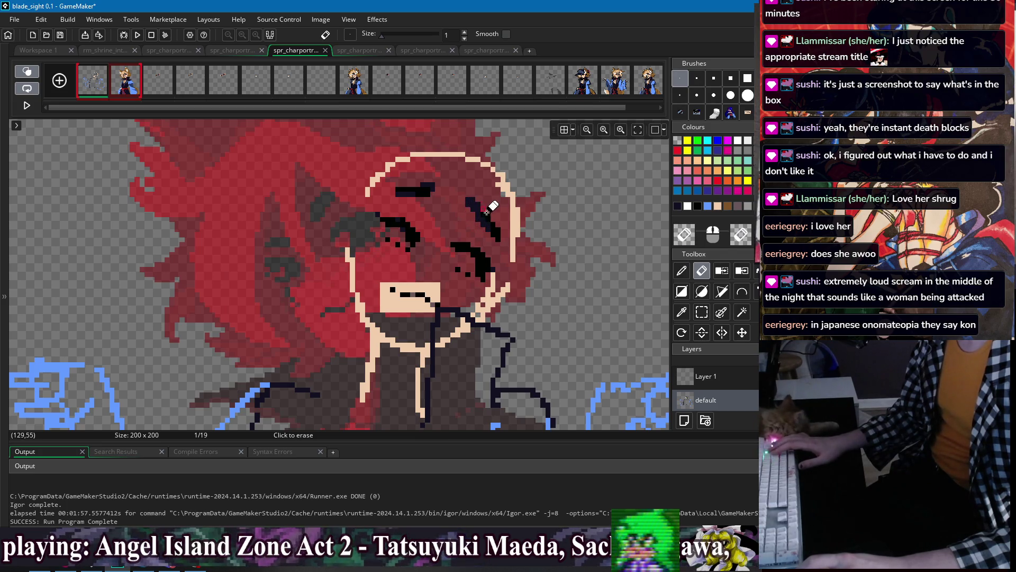
- Erase the peach patch around the mouth, then show frame 2's brown-haired character
{"action": "scroll", "coordinate": [524, 209], "scroll_direction": "down", "scroll_amount": 2}
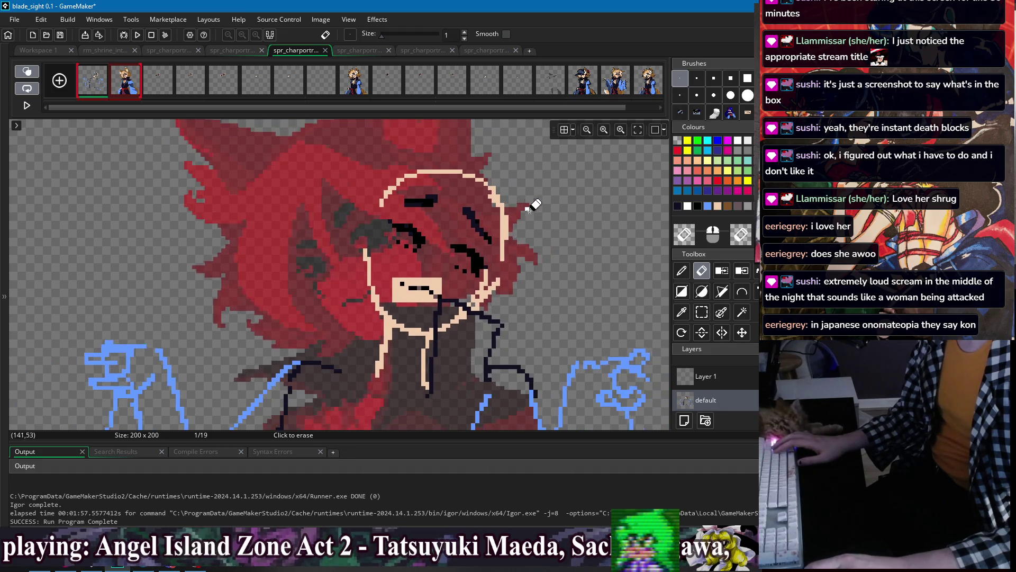
{"action": "left_click_drag", "start_coordinate": [409, 275], "coordinate": [419, 296]}
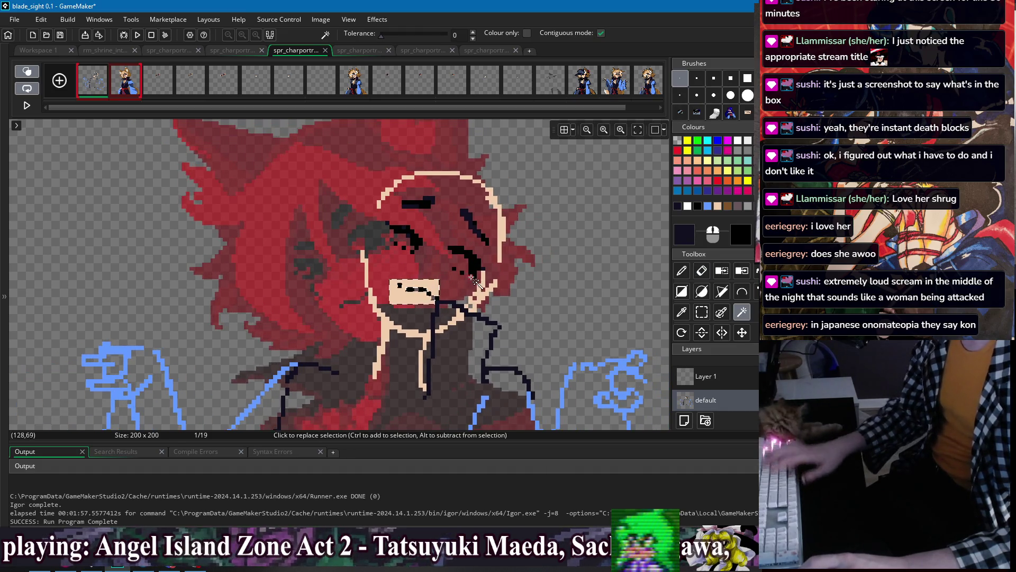
{"action": "key", "text": "w"}
{"action": "key", "text": "d"}
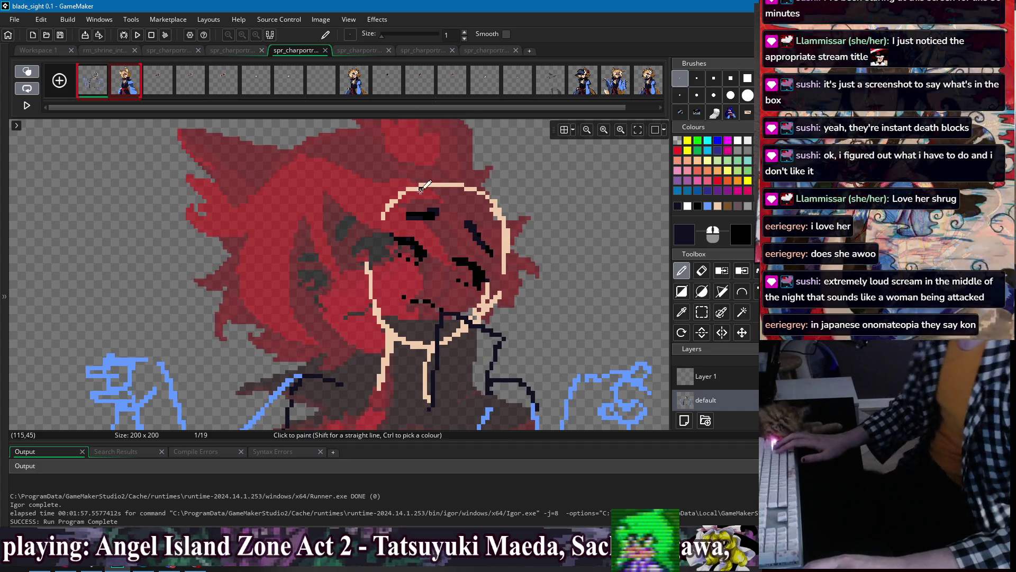
{"action": "left_click", "coordinate": [124, 80]}
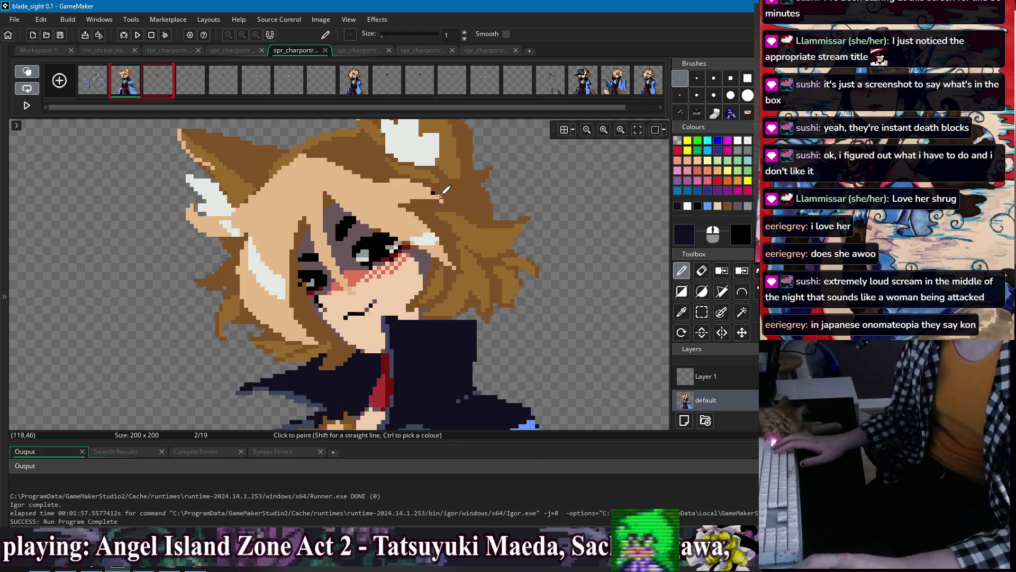
- Pick brown from frame 2's hair and draw brown hair lines on frame 1, redoing a stray stroke
{"action": "left_click", "coordinate": [359, 163], "text": "ctrl"}
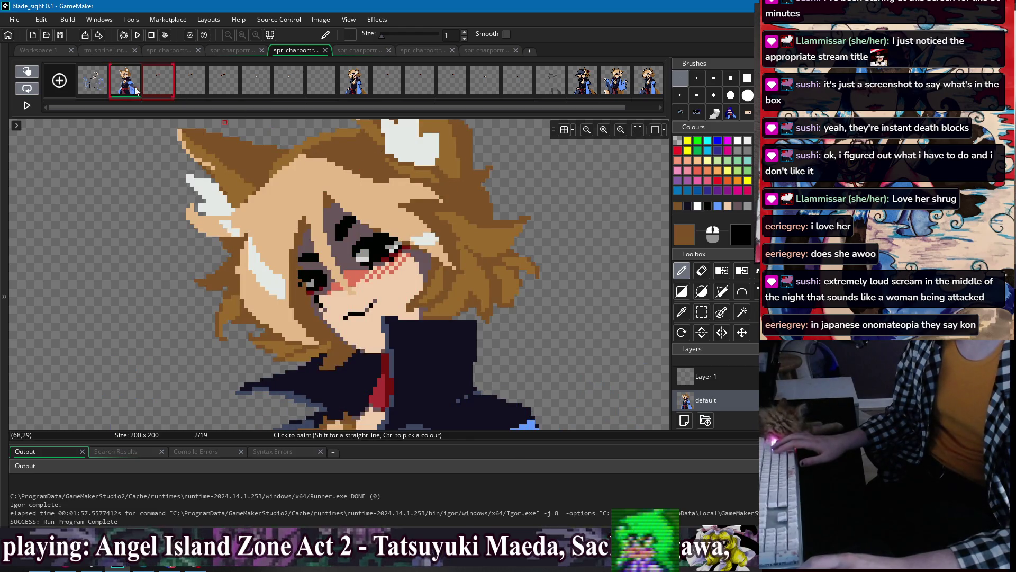
{"action": "left_click", "coordinate": [106, 87]}
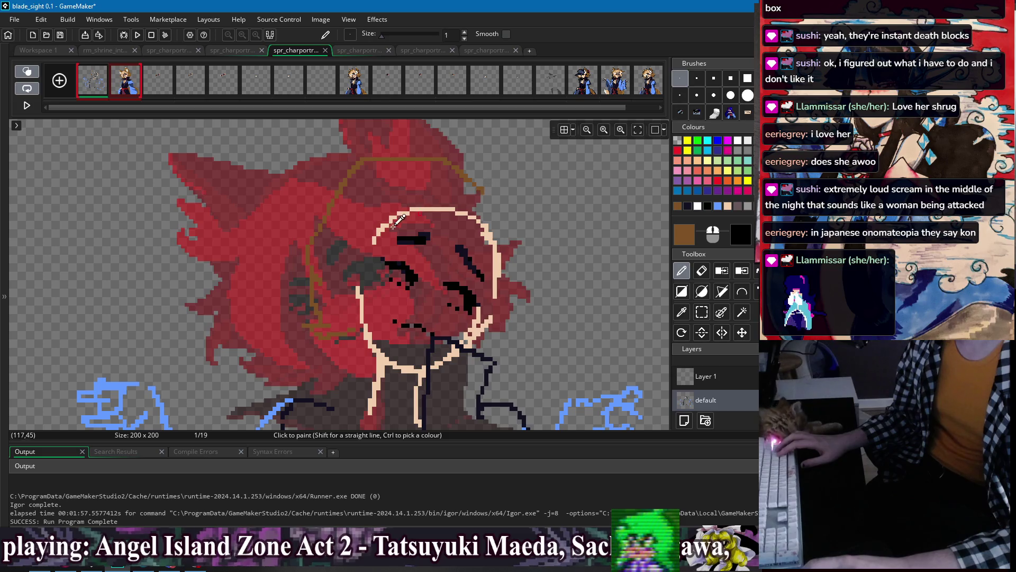
{"action": "mouse_move", "coordinate": [336, 285]}
{"action": "left_mouse_down"}
{"action": "mouse_move", "coordinate": [336, 214]}
{"action": "mouse_move", "coordinate": [395, 170]}
{"action": "mouse_move", "coordinate": [474, 177]}
{"action": "mouse_move", "coordinate": [509, 224]}
{"action": "mouse_move", "coordinate": [509, 283]}
{"action": "left_mouse_up"}
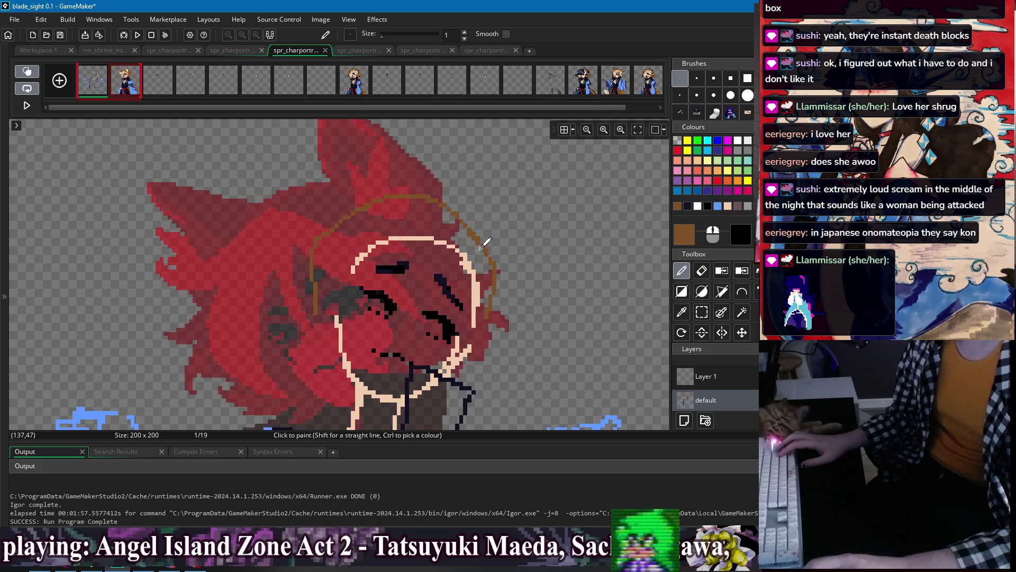
{"action": "left_click_drag", "start_coordinate": [459, 242], "coordinate": [570, 262]}
{"action": "key", "text": "ctrl+z"}
{"action": "left_click_drag", "start_coordinate": [483, 256], "coordinate": [555, 287]}
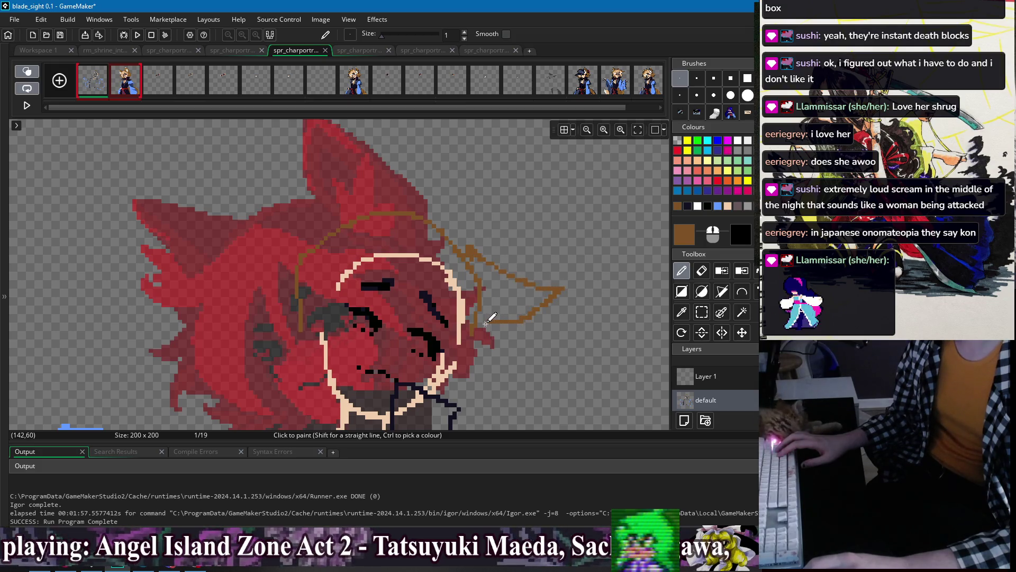
- Sketch a brown ear outline above the head and extend the hair outlines
{"action": "left_click_drag", "start_coordinate": [370, 208], "coordinate": [265, 180]}
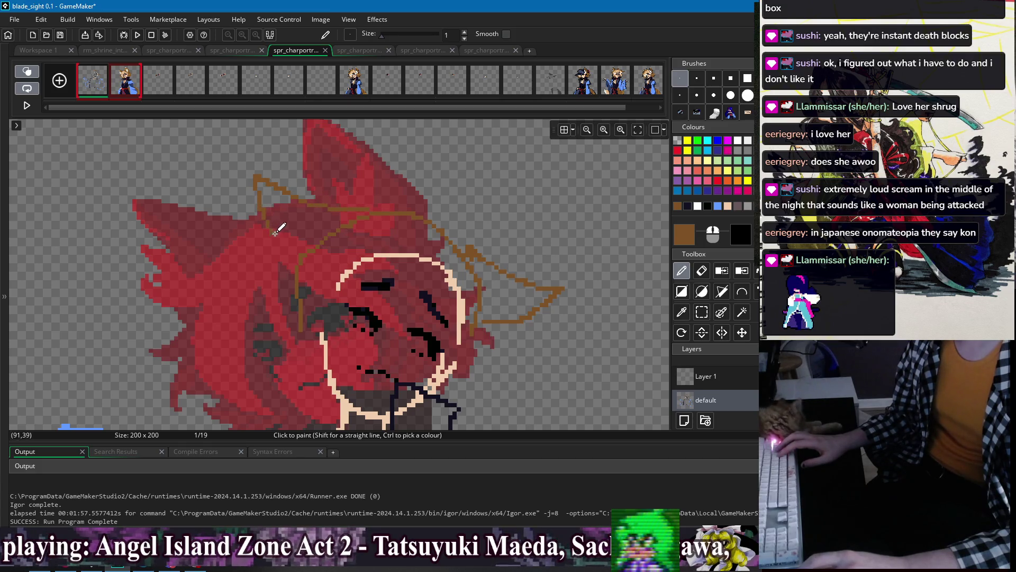
{"action": "scroll", "coordinate": [350, 241], "scroll_direction": "up", "scroll_amount": 3}
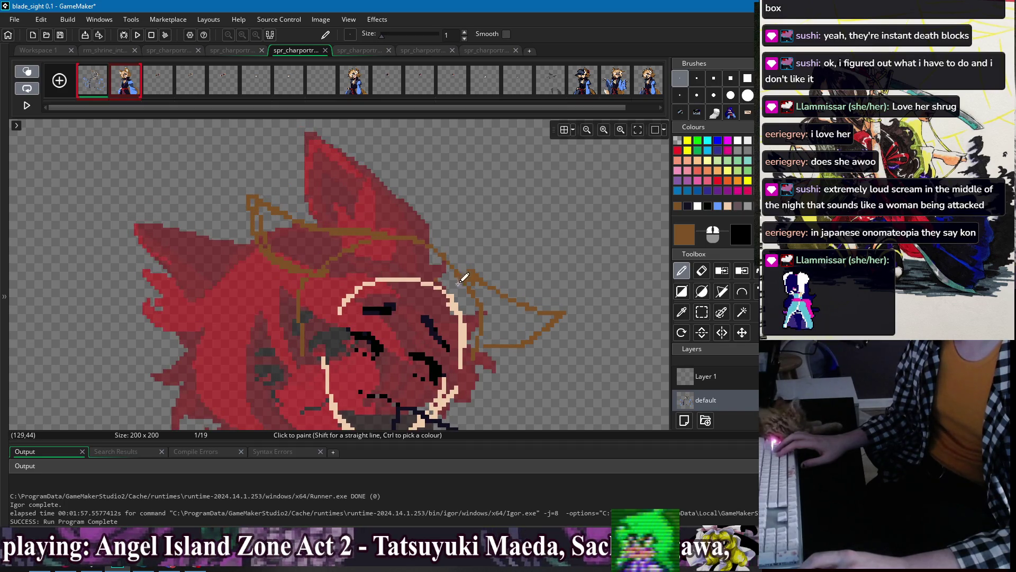
{"action": "scroll", "coordinate": [494, 288], "scroll_direction": "down", "scroll_amount": 5}
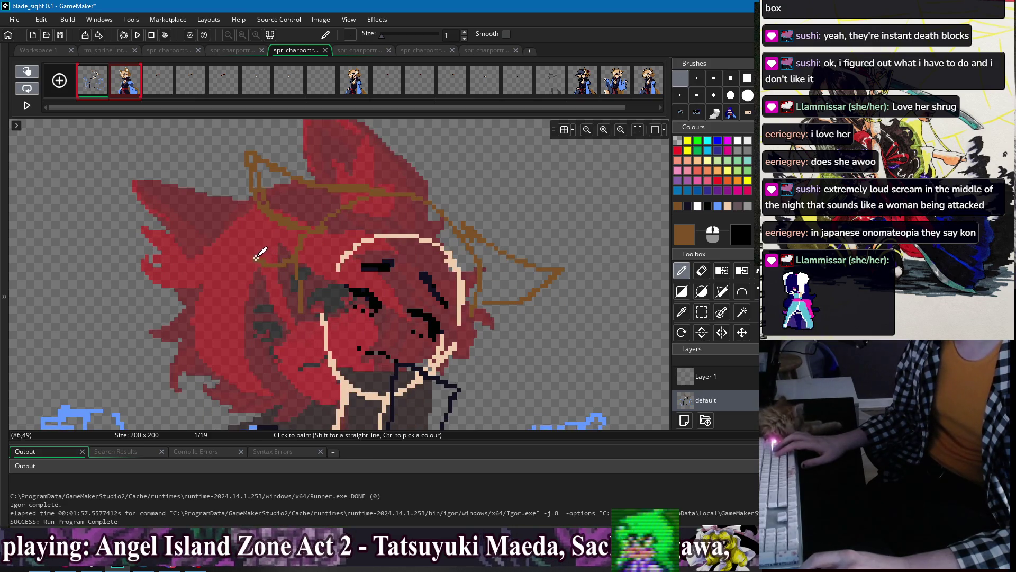
{"action": "left_click_drag", "start_coordinate": [260, 296], "coordinate": [277, 329]}
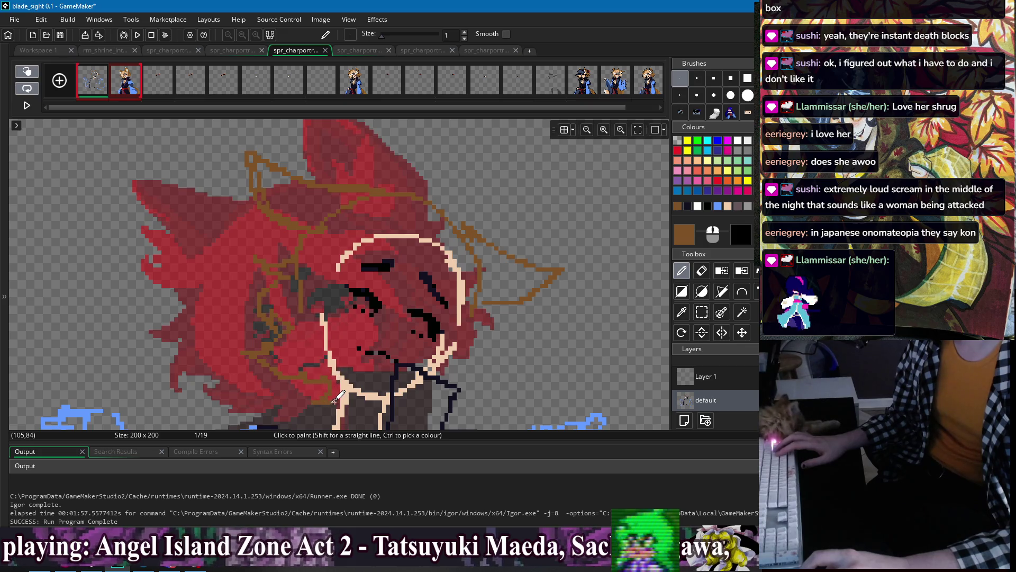
{"action": "scroll", "coordinate": [337, 395], "scroll_direction": "down", "scroll_amount": 5}
{"action": "scroll", "coordinate": [446, 244], "scroll_direction": "right", "scroll_amount": 3}
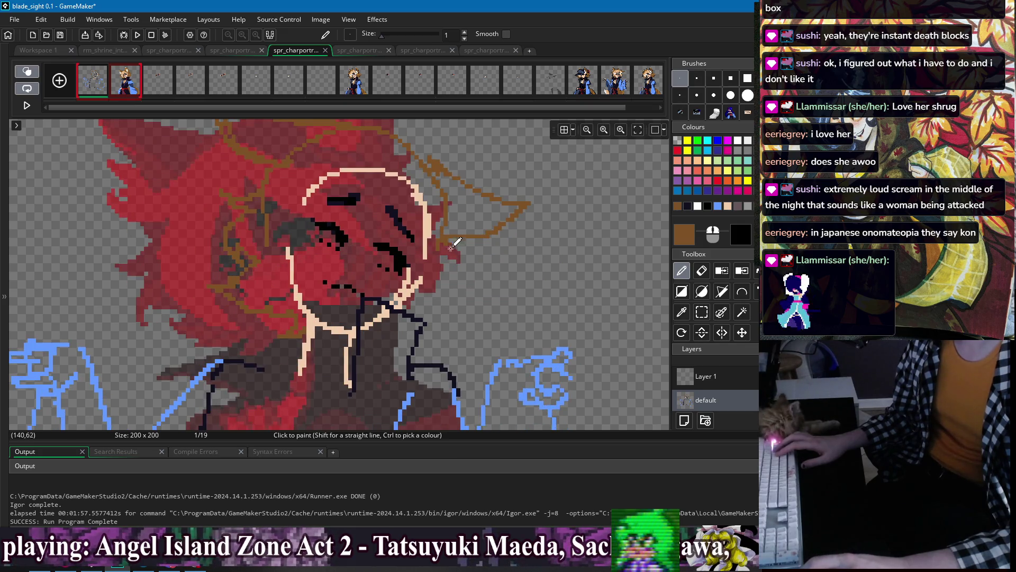
{"action": "left_click_drag", "start_coordinate": [444, 238], "coordinate": [462, 285]}
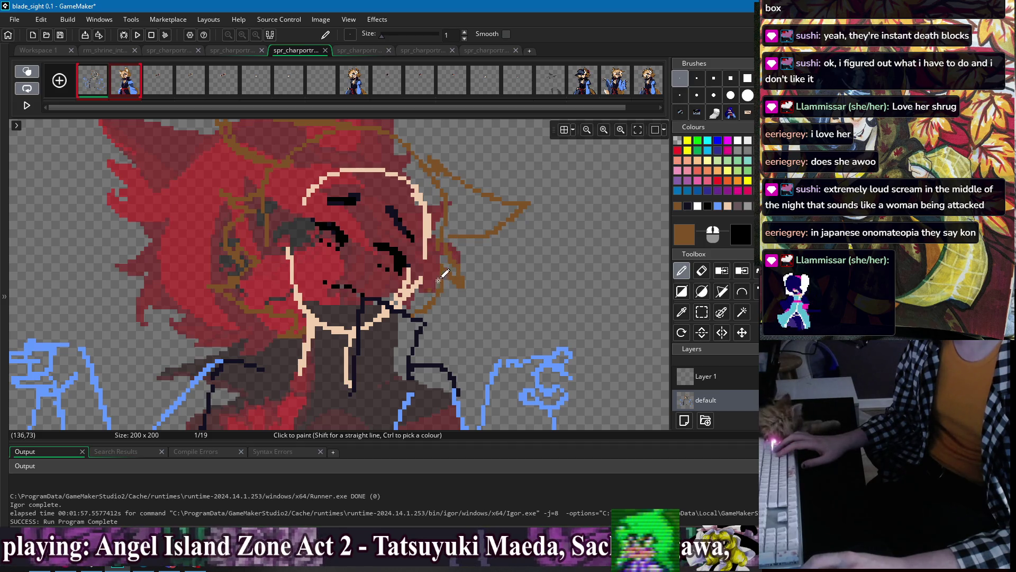
{"action": "scroll", "coordinate": [454, 238], "scroll_direction": "up", "scroll_amount": 2}
{"action": "scroll", "coordinate": [476, 268], "scroll_direction": "left", "scroll_amount": 2}
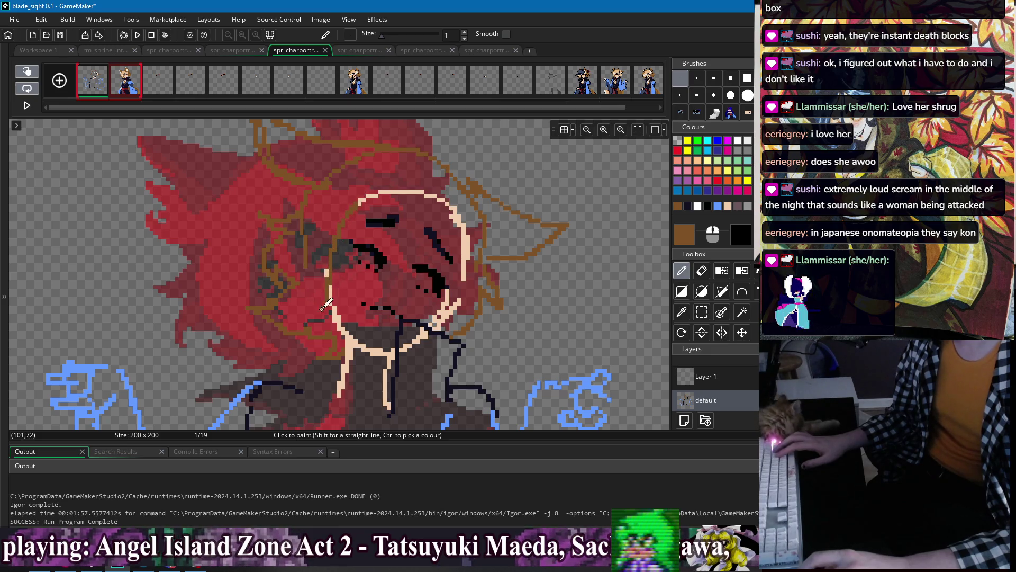
- Flood-fill the hair regions around the face with brown
{"action": "key", "text": "ctrl"}
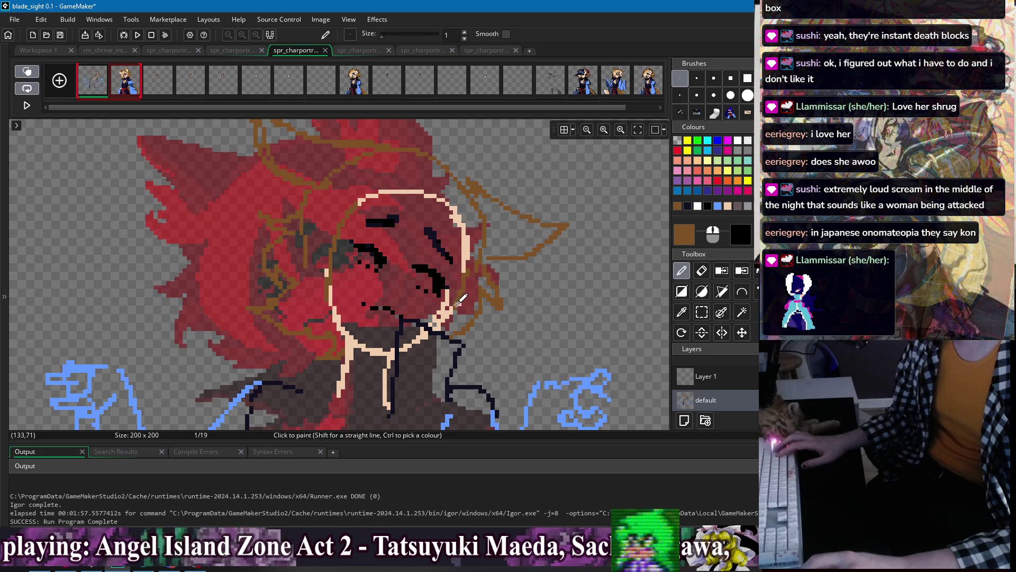
{"action": "key", "text": "f"}
{"action": "left_click", "coordinate": [459, 314]}
{"action": "left_click", "coordinate": [493, 236]}
- Undo the accidental background fill, then fill the ear and hair tip solid brown
{"action": "key", "text": "ctrl+z"}
{"action": "left_click", "coordinate": [500, 241]}
{"action": "left_click", "coordinate": [325, 154]}
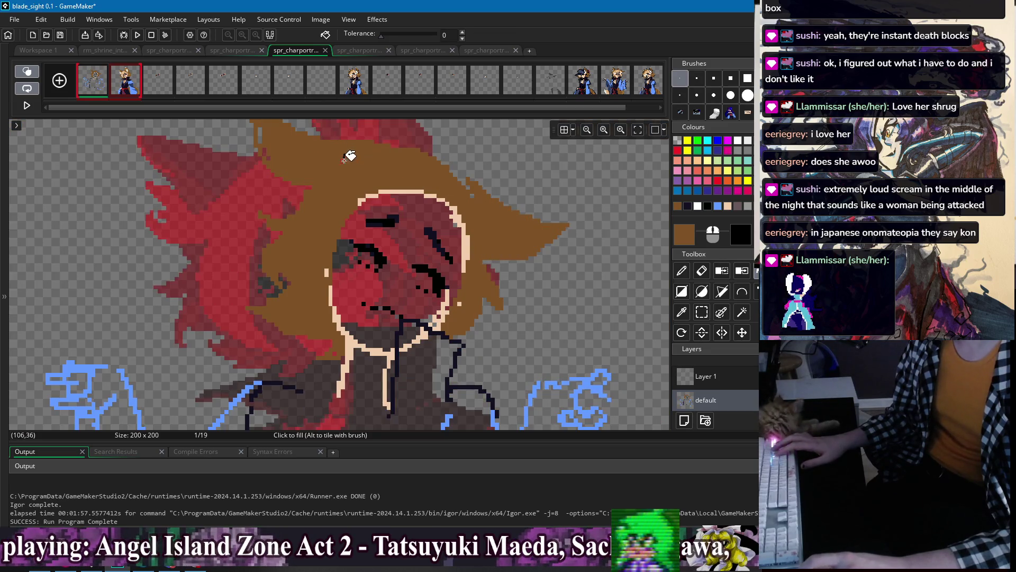
{"action": "key", "text": "d"}
{"action": "scroll", "coordinate": [290, 196], "scroll_direction": "up", "scroll_amount": 2}
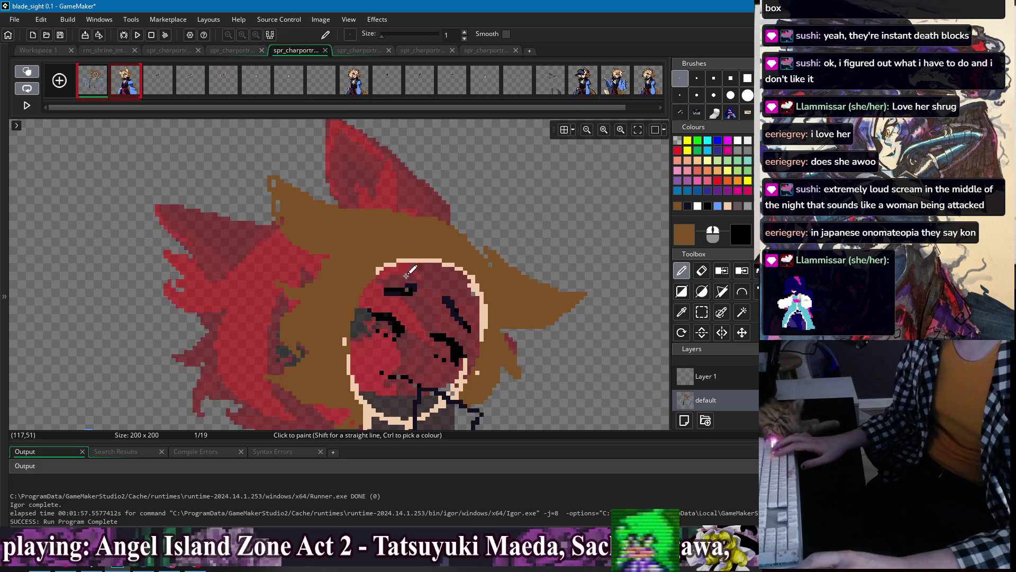
{"action": "scroll", "coordinate": [371, 212], "scroll_direction": "down", "scroll_amount": 3}
{"action": "scroll", "coordinate": [460, 180], "scroll_direction": "up", "scroll_amount": 1}
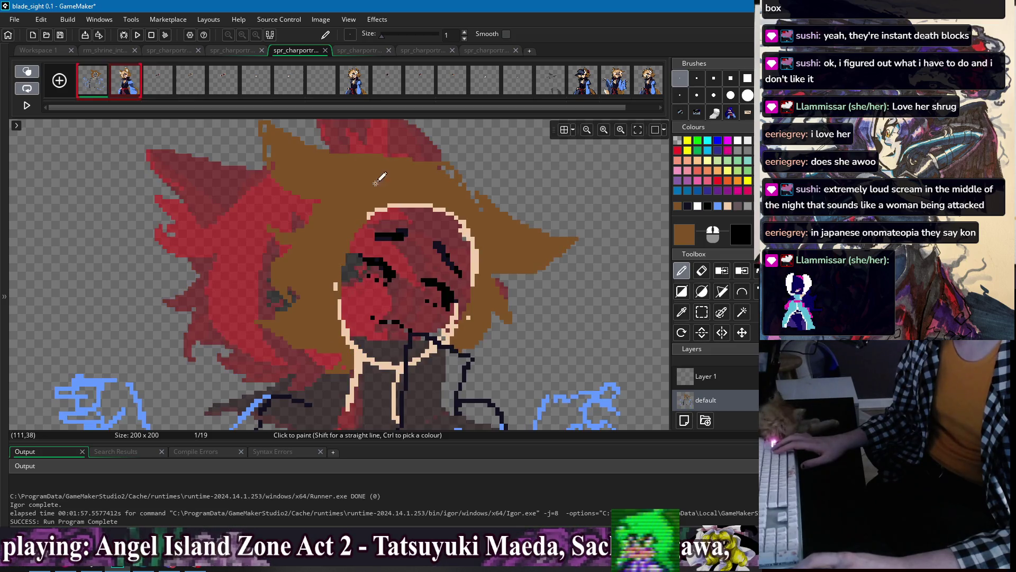
{"action": "scroll", "coordinate": [377, 182], "scroll_direction": "down", "scroll_amount": 3}
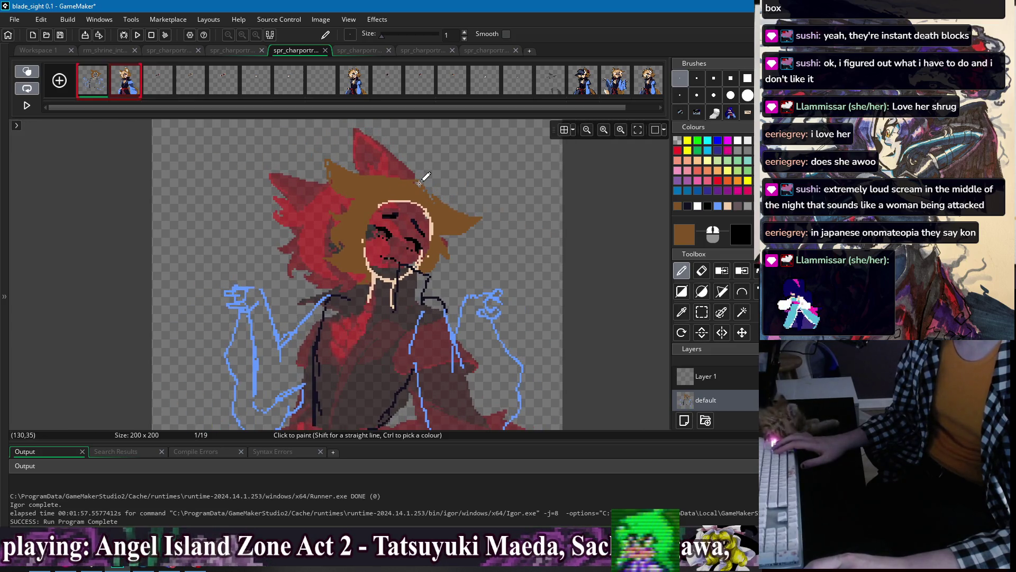